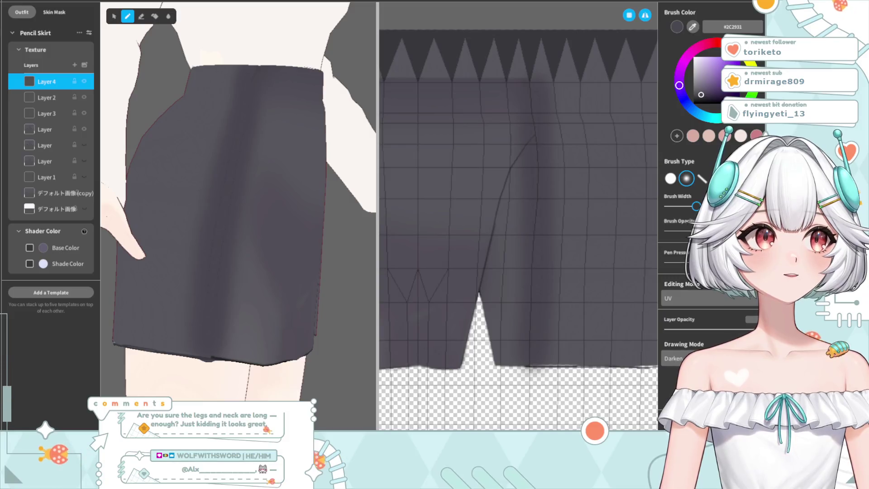
# Step: Paint a dark soft stroke across the lower skirt on Layer 4, checking it from back and front
pyautogui.moveTo(198, 242); pyautogui.dragTo(150, 300)
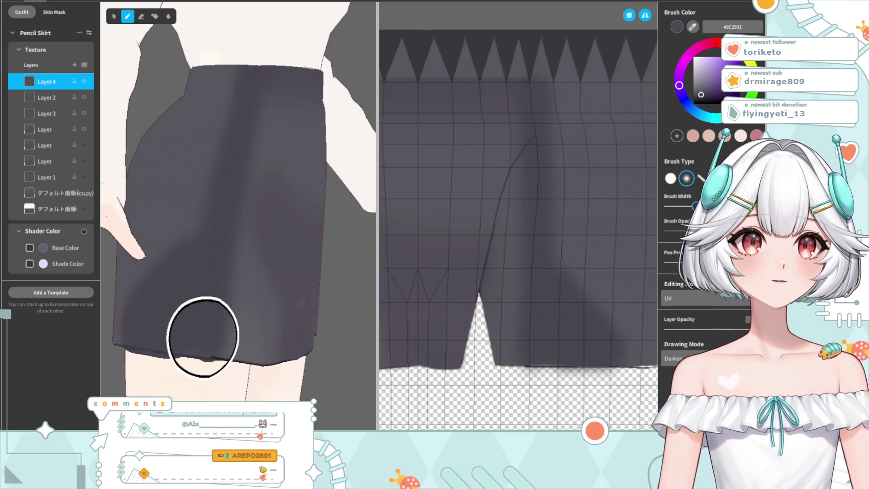
pyautogui.moveTo(197, 337); pyautogui.dragTo(220, 274, button='right')
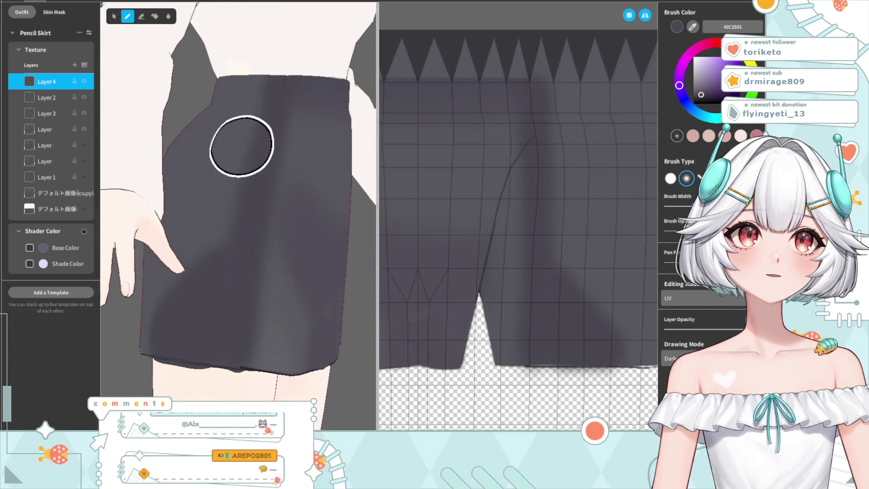
pyautogui.moveTo(242, 144); pyautogui.dragTo(252, 122, button='right')
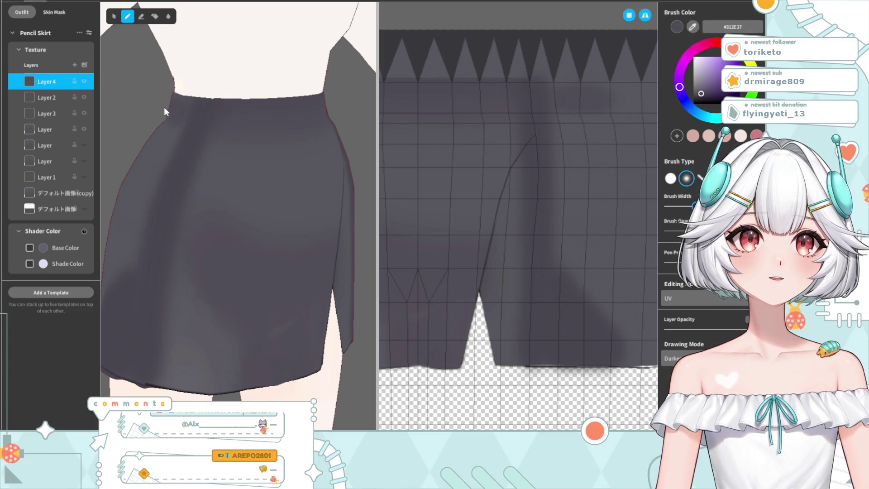
pyautogui.moveTo(192, 232); pyautogui.dragTo(235, 192, button='right')
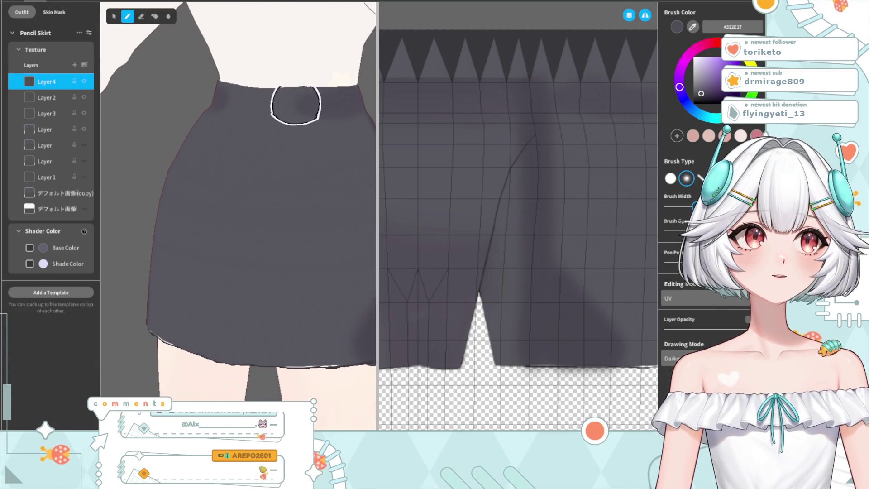
pyautogui.moveTo(326, 167)
pyautogui.mouseDown(button='right')
pyautogui.moveTo(305, 266)
pyautogui.moveTo(309, 243)
pyautogui.moveTo(304, 256)
pyautogui.mouseUp(button='right')
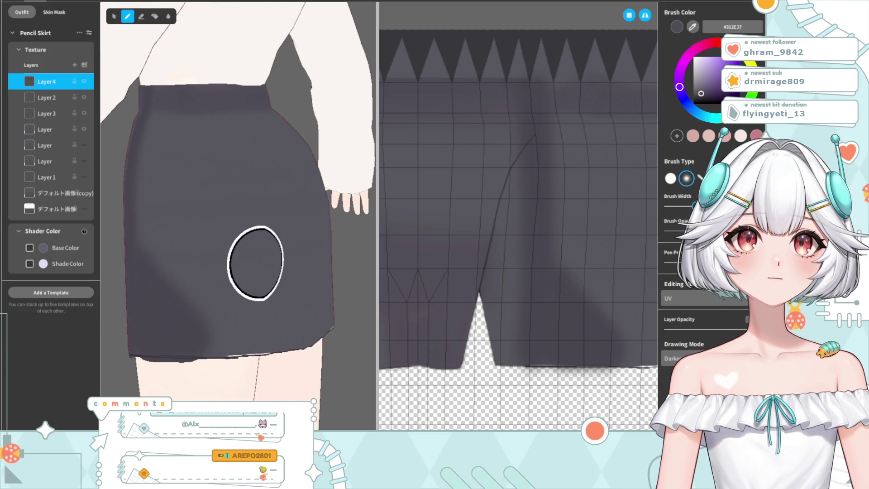
pyautogui.scroll(-3, 539, 177)
pyautogui.moveTo(279, 227); pyautogui.dragTo(263, 281, button='right')
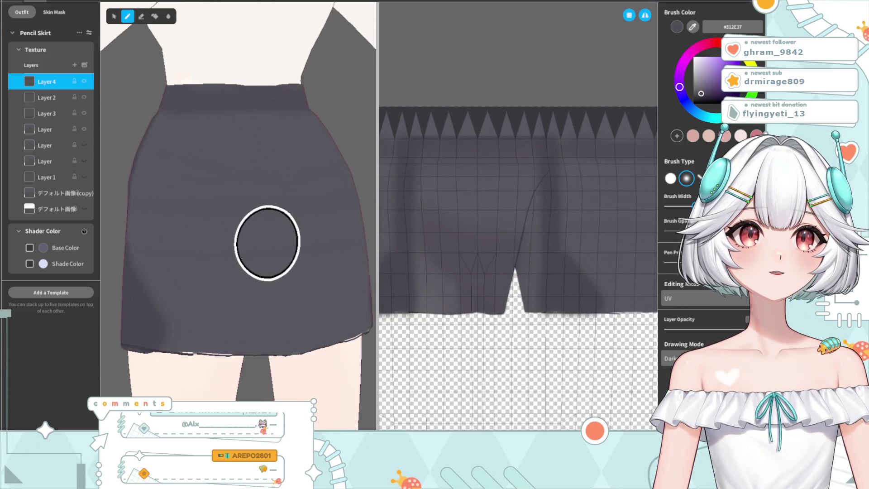
pyautogui.moveTo(273, 312)
pyautogui.mouseDown(button='right')
pyautogui.moveTo(229, 308)
pyautogui.moveTo(280, 325)
pyautogui.mouseUp(button='right')
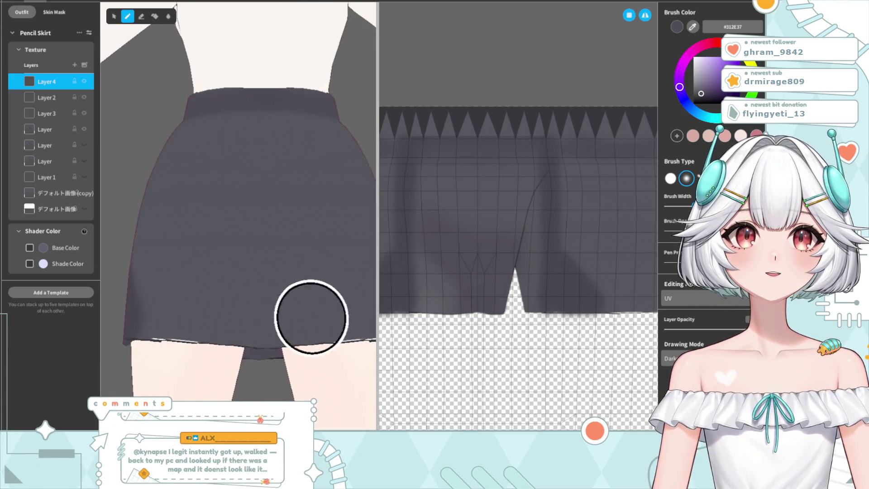
# Step: Add a faint dark smear across the skirt, then erase the darker smudges with the Eraser
pyautogui.moveTo(280, 307)
pyautogui.mouseDown()
pyautogui.moveTo(235, 310)
pyautogui.moveTo(267, 287)
pyautogui.moveTo(223, 290)
pyautogui.mouseUp()
pyautogui.moveTo(319, 319); pyautogui.dragTo(308, 327, button='right')
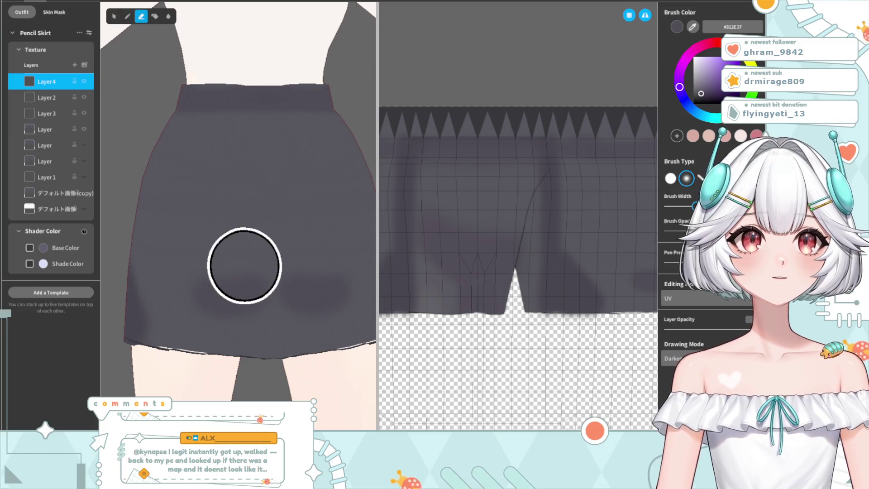
pyautogui.moveTo(369, 359)
pyautogui.mouseDown()
pyautogui.moveTo(272, 305)
pyautogui.moveTo(224, 291)
pyautogui.moveTo(217, 272)
pyautogui.moveTo(269, 284)
pyautogui.mouseUp()
pyautogui.click(133, 21)
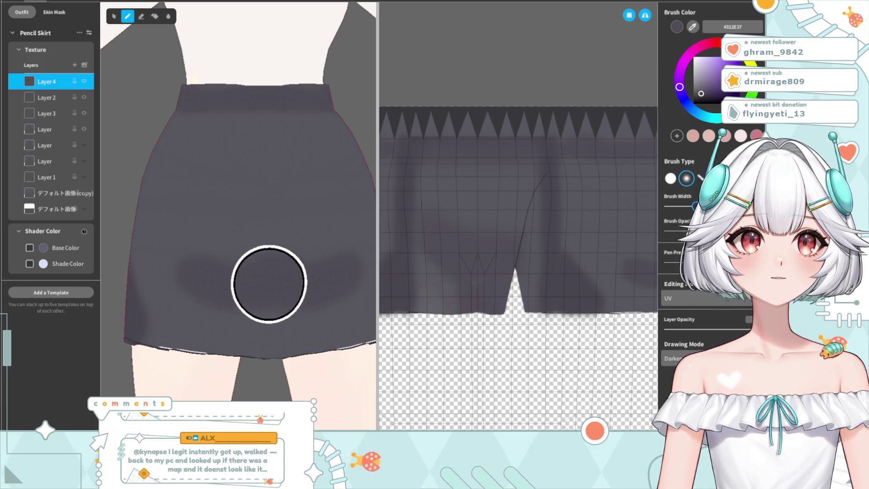
pyautogui.click(143, 16)
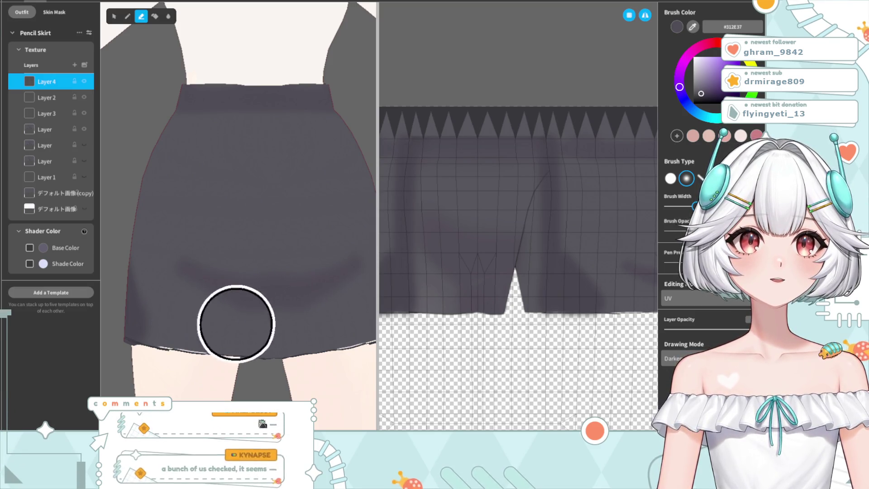
pyautogui.scroll(-2, 290, 369)
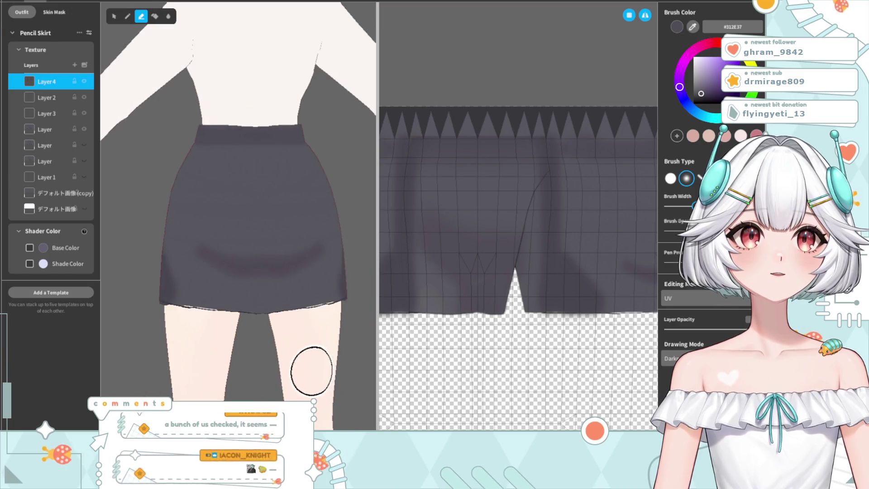
# Step: Choose the hard-edged brush and blur the skirt's shadow band
pyautogui.moveTo(311, 370); pyautogui.dragTo(277, 347, button='right')
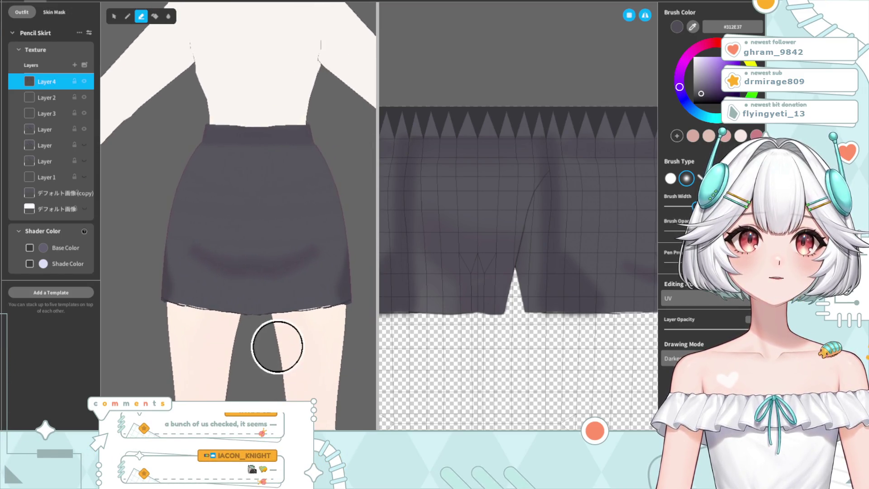
pyautogui.scroll(2, 277, 347)
pyautogui.scroll(2, 210, 200)
pyautogui.click(671, 178)
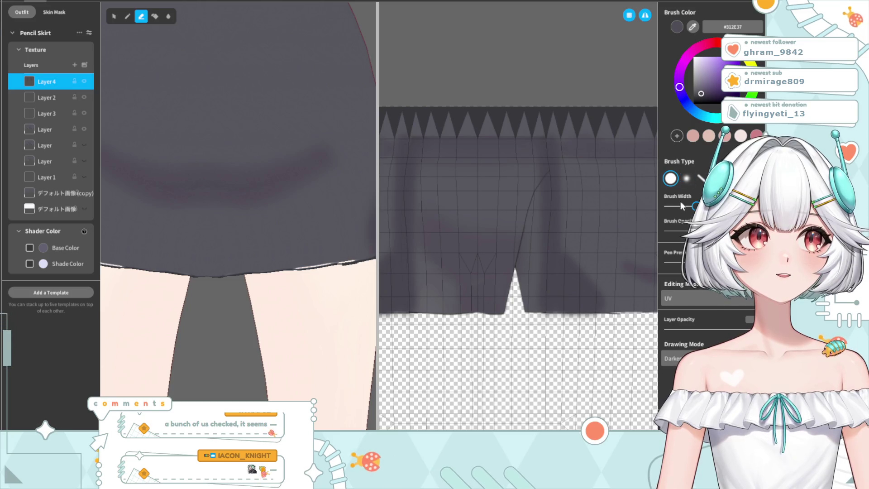
pyautogui.scroll(2, 181, 285)
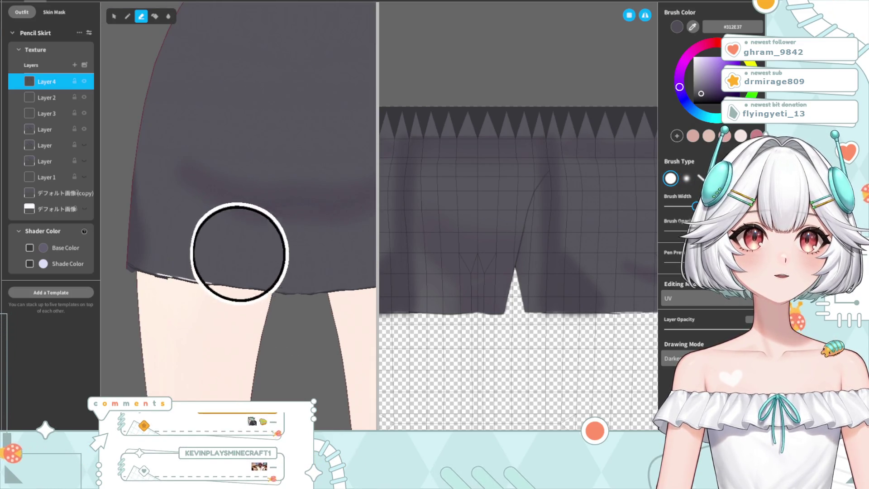
pyautogui.scroll(-3, 285, 304)
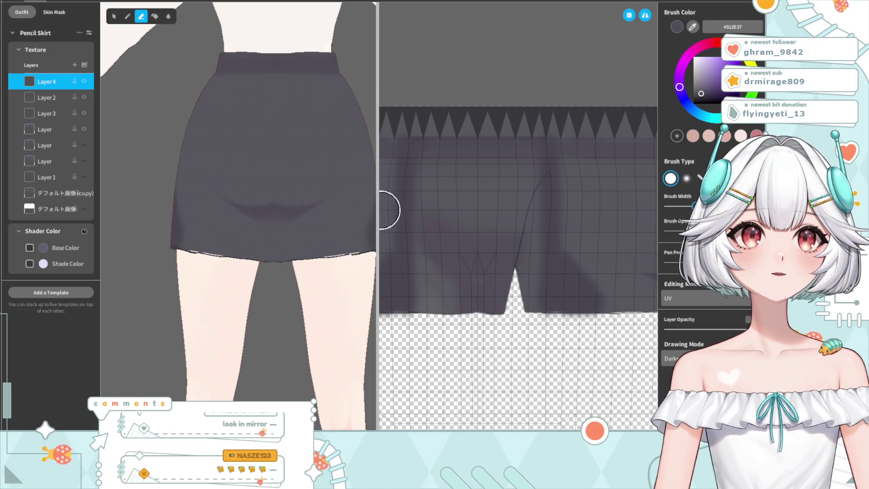
pyautogui.click(170, 16)
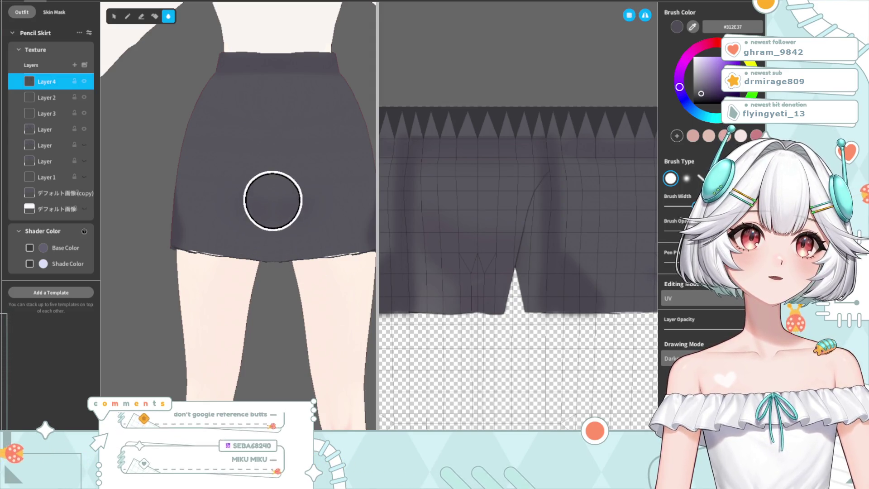
pyautogui.moveTo(357, 348)
pyautogui.mouseDown(button='right')
pyautogui.moveTo(329, 310)
pyautogui.moveTo(306, 359)
pyautogui.mouseUp(button='right')
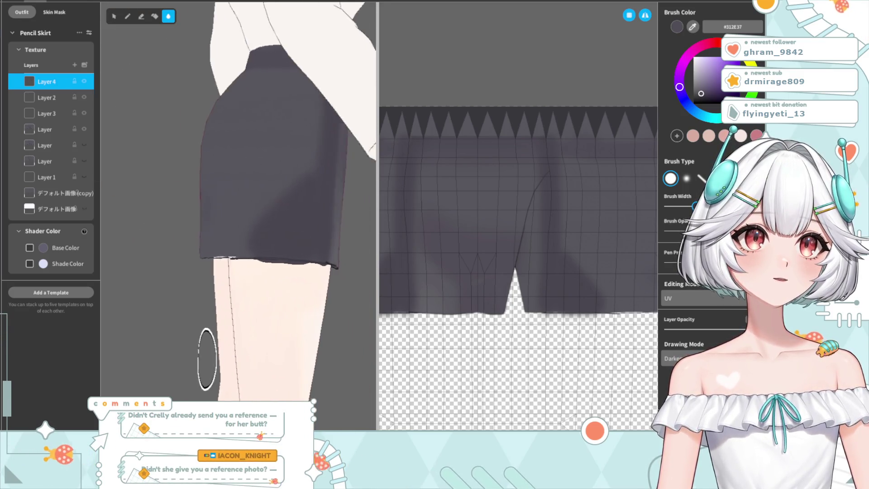
pyautogui.moveTo(269, 69); pyautogui.dragTo(291, 232, button='right')
# Step: Sample the skirt's grey #38373E as the brush colour
pyautogui.click(693, 27)
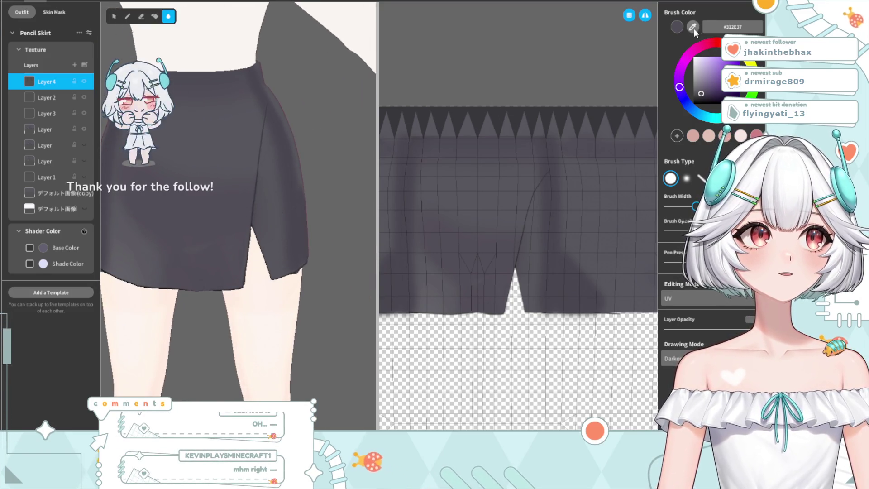
pyautogui.click(233, 130)
pyautogui.moveTo(254, 196); pyautogui.dragTo(319, 181, button='right')
pyautogui.scroll(2, 318, 181)
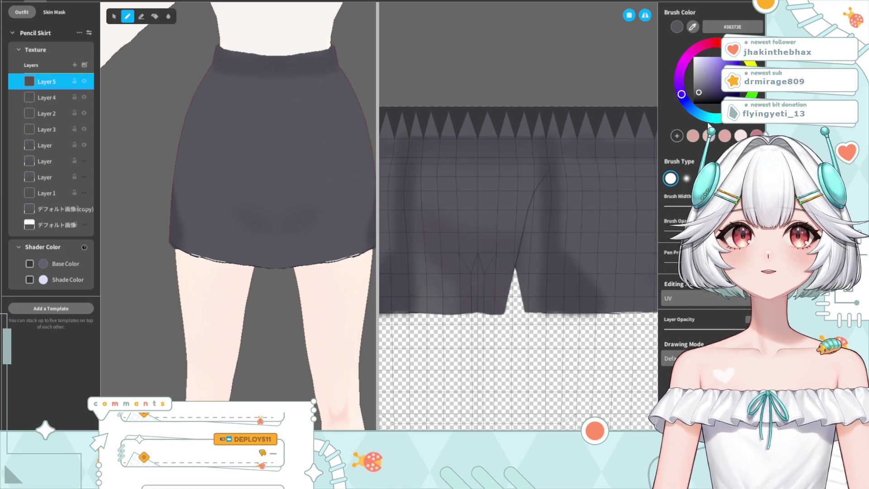
# Step: Undo the new Layer 5 with Ctrl+Z and review the skirt from slit side to front
pyautogui.hotkey('ctrl', 'z')
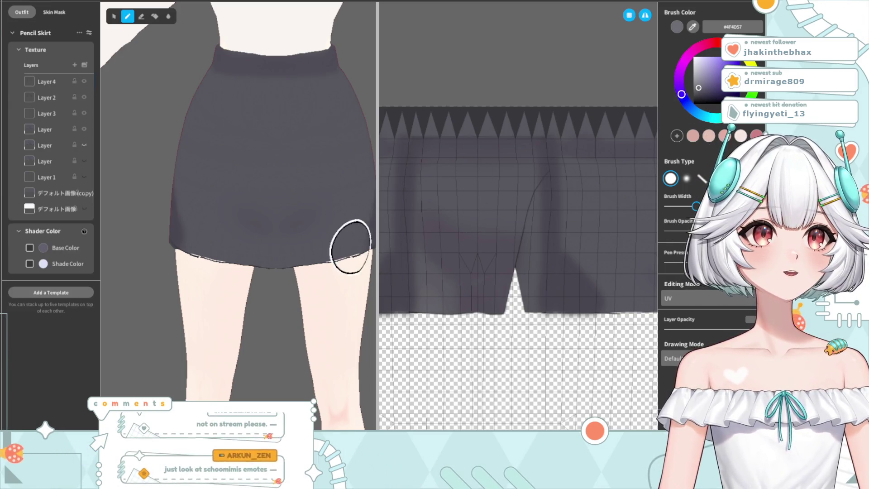
pyautogui.moveTo(349, 243); pyautogui.dragTo(134, 247, button='right')
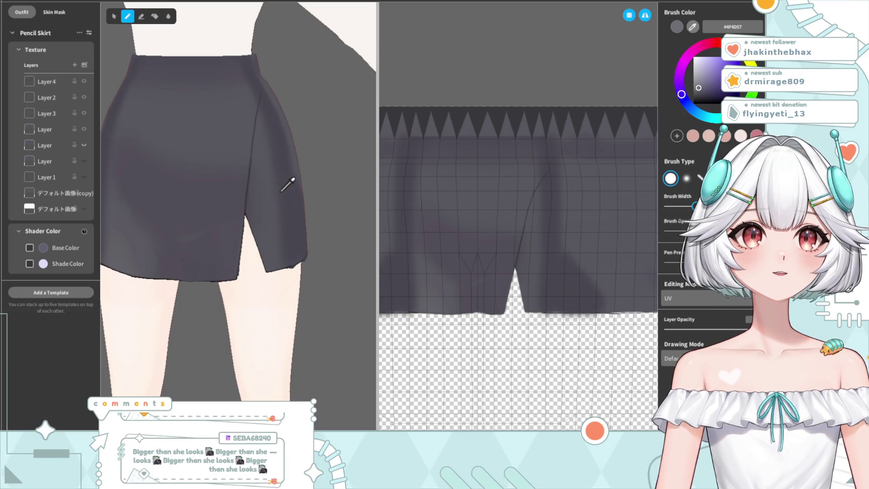
pyautogui.moveTo(166, 252); pyautogui.dragTo(268, 204, button='right')
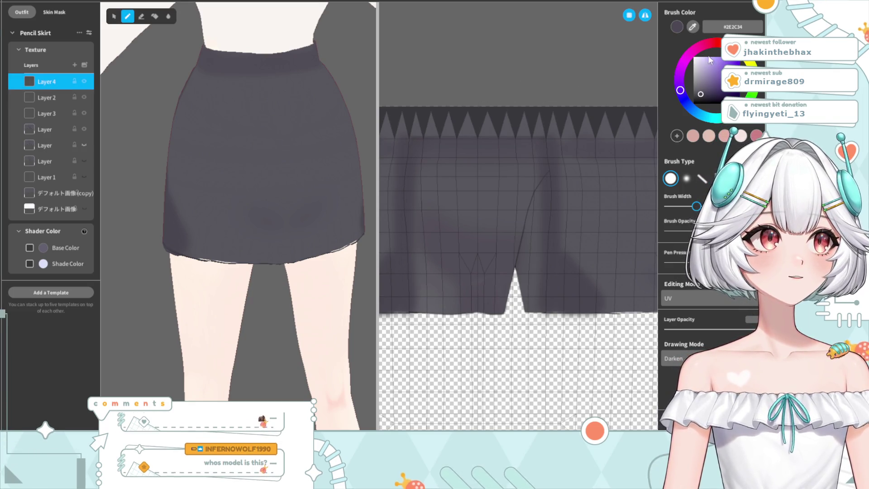
# Step: Undo a trial dark patch, resample the skirt grey #36343B, and switch to Blur for softening
pyautogui.moveTo(271, 151); pyautogui.dragTo(237, 202)
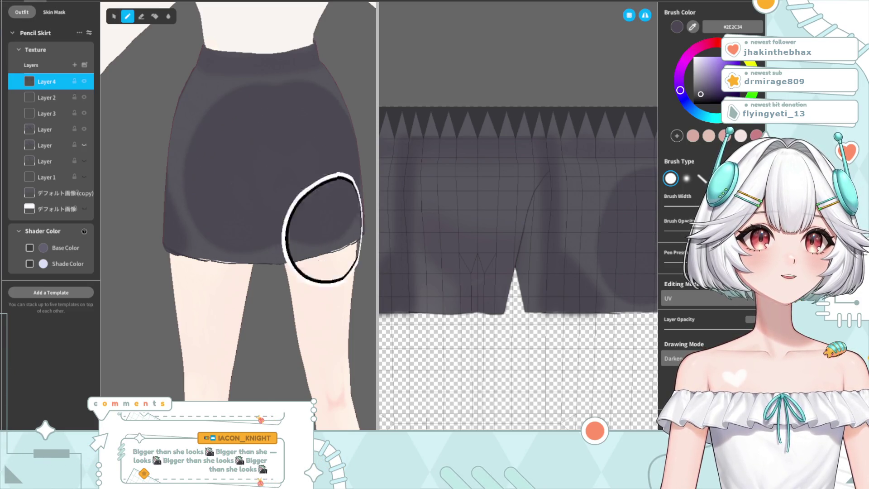
pyautogui.hotkey('ctrl', 'z')
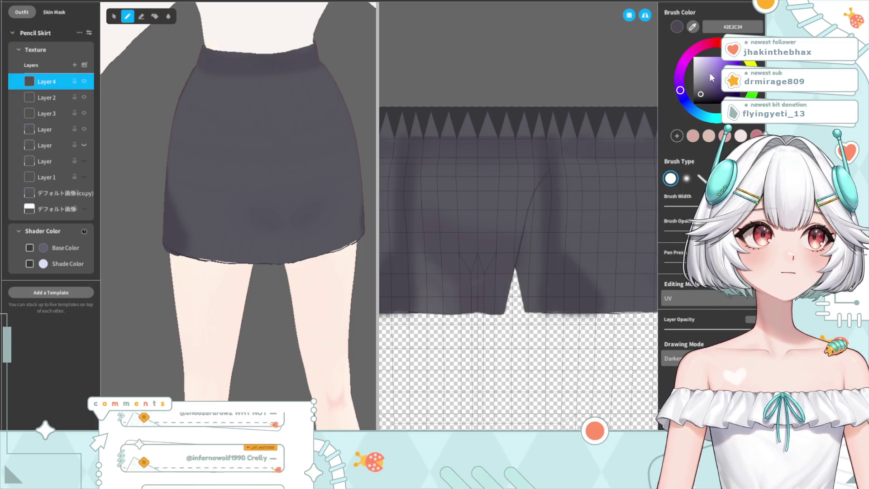
pyautogui.moveTo(207, 252); pyautogui.dragTo(288, 245, button='right')
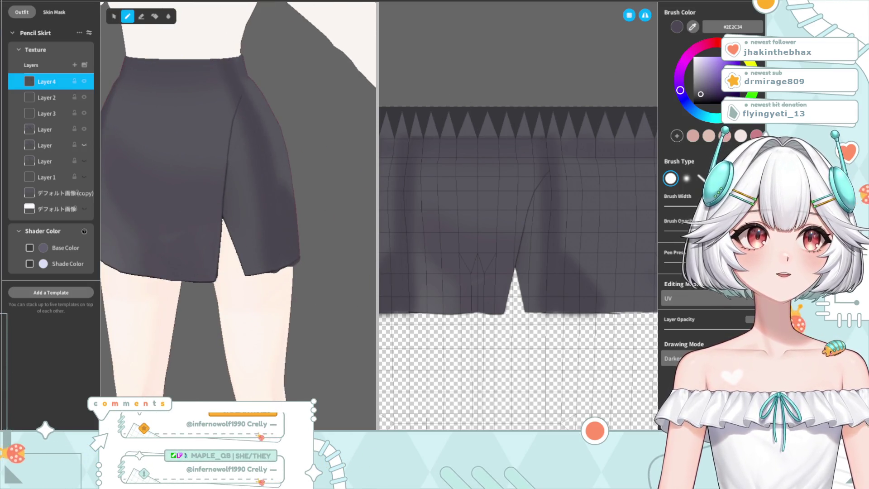
pyautogui.click(183, 133)
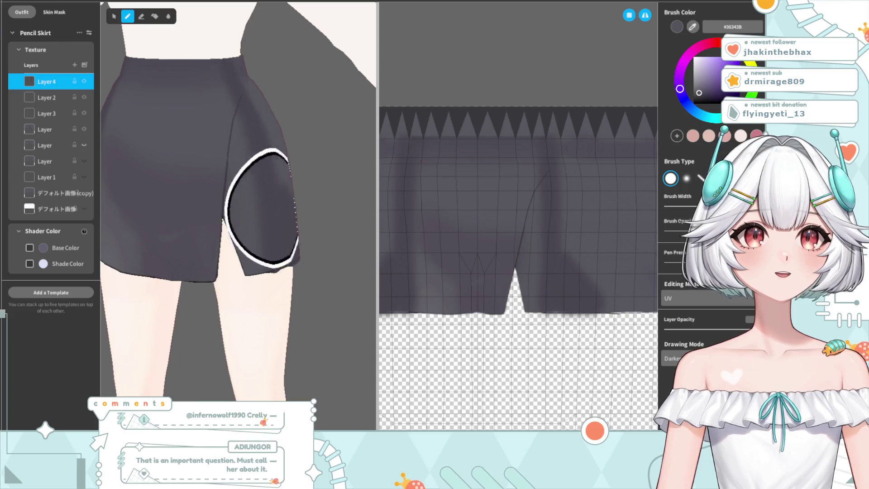
pyautogui.moveTo(239, 212); pyautogui.dragTo(158, 54, button='right')
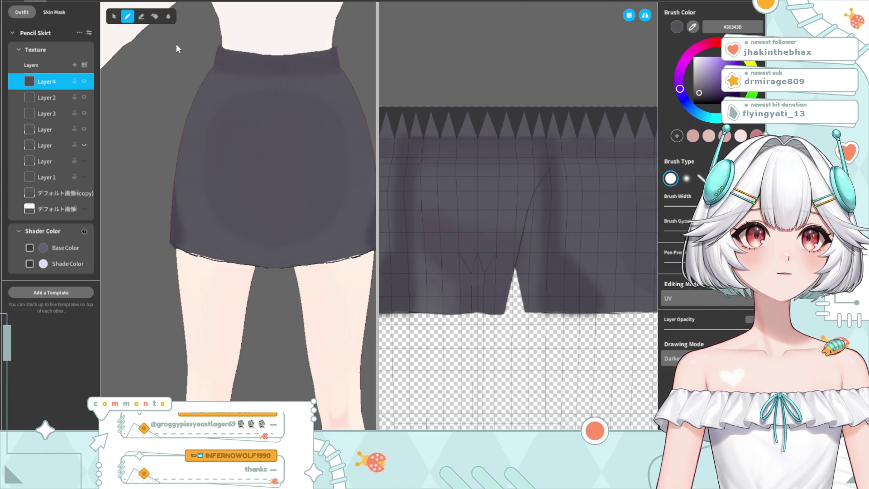
pyautogui.click(168, 16)
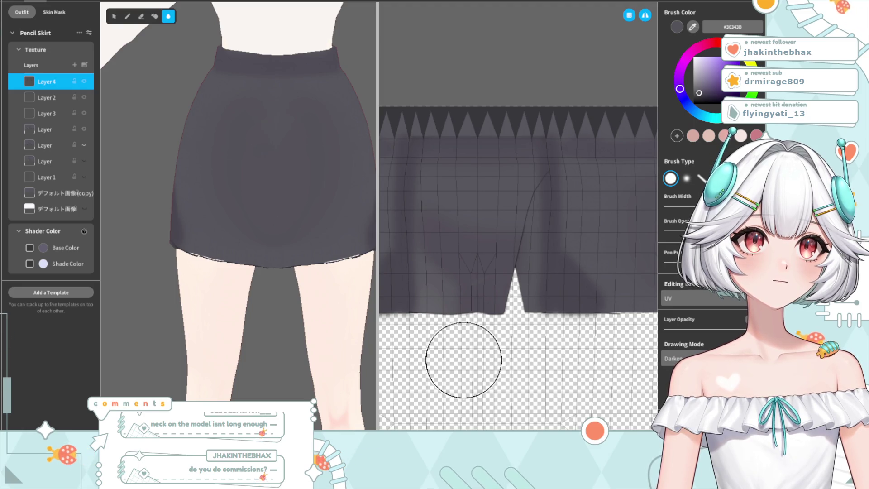
pyautogui.moveTo(262, 304); pyautogui.dragTo(172, 290, button='right')
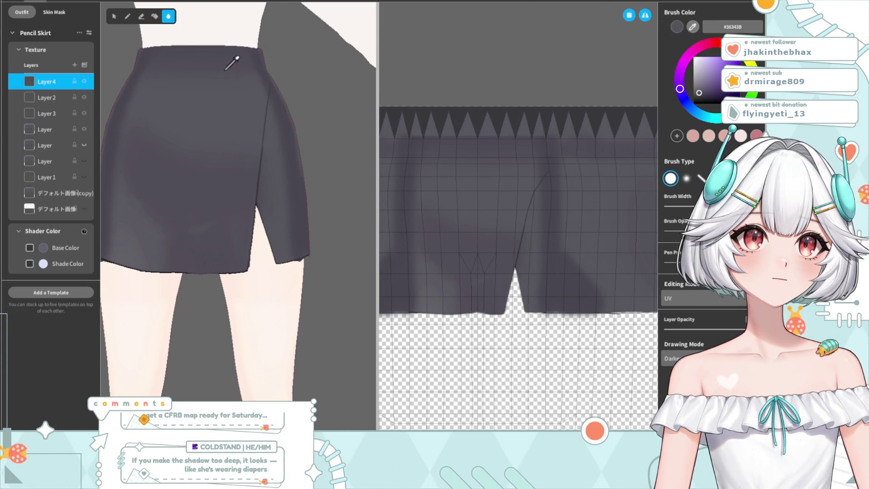
# Step: Review the skirt from front and side angles, switching to Blur and then back to the Pen
pyautogui.moveTo(218, 140)
pyautogui.mouseDown(button='right')
pyautogui.moveTo(339, 184)
pyautogui.moveTo(270, 208)
pyautogui.mouseUp(button='right')
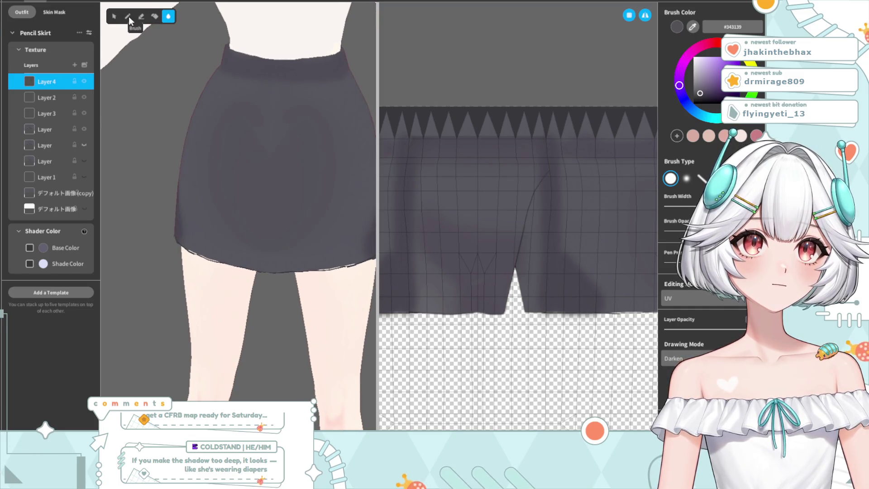
pyautogui.moveTo(194, 227); pyautogui.dragTo(308, 299, button='right')
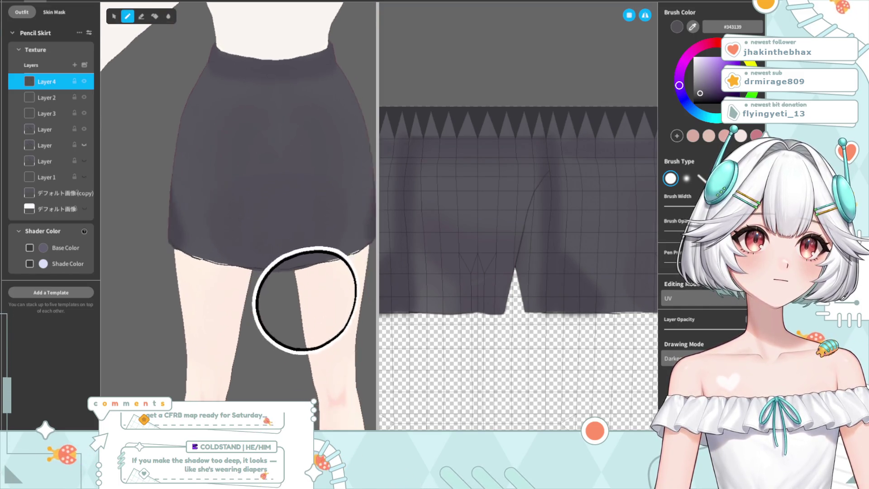
pyautogui.click(168, 15)
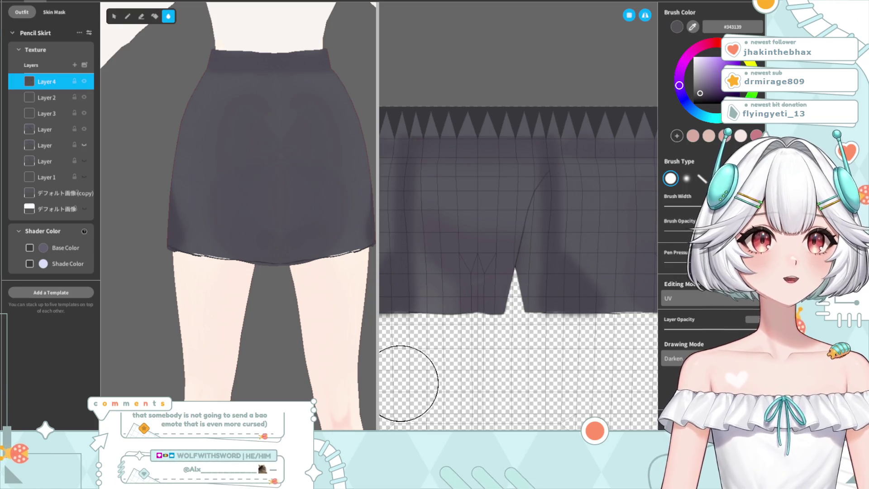
pyautogui.moveTo(310, 261)
pyautogui.mouseDown(button='right')
pyautogui.moveTo(149, 254)
pyautogui.moveTo(155, 229)
pyautogui.mouseUp(button='right')
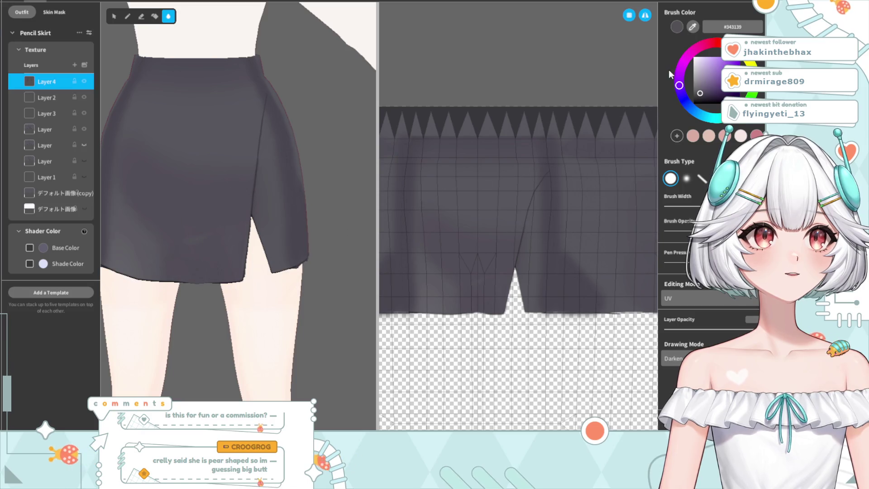
pyautogui.moveTo(206, 133)
pyautogui.mouseDown(button='right')
pyautogui.moveTo(180, 220)
pyautogui.moveTo(261, 190)
pyautogui.mouseUp(button='right')
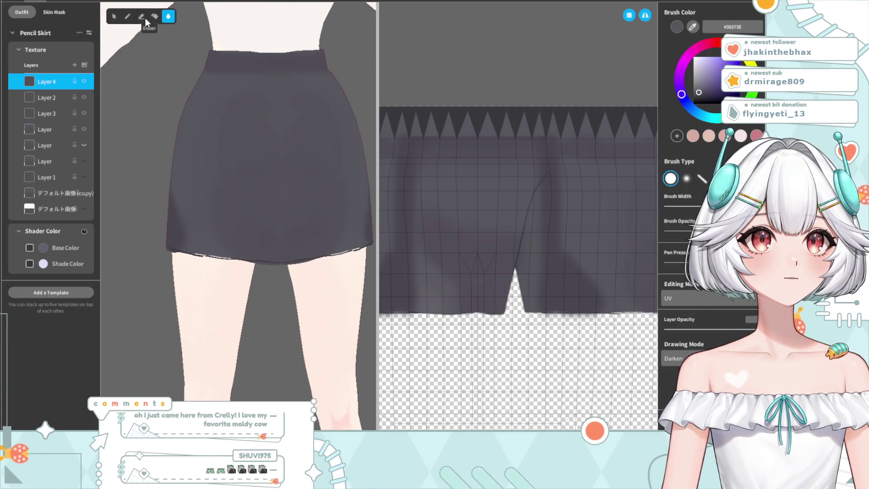
pyautogui.click(128, 15)
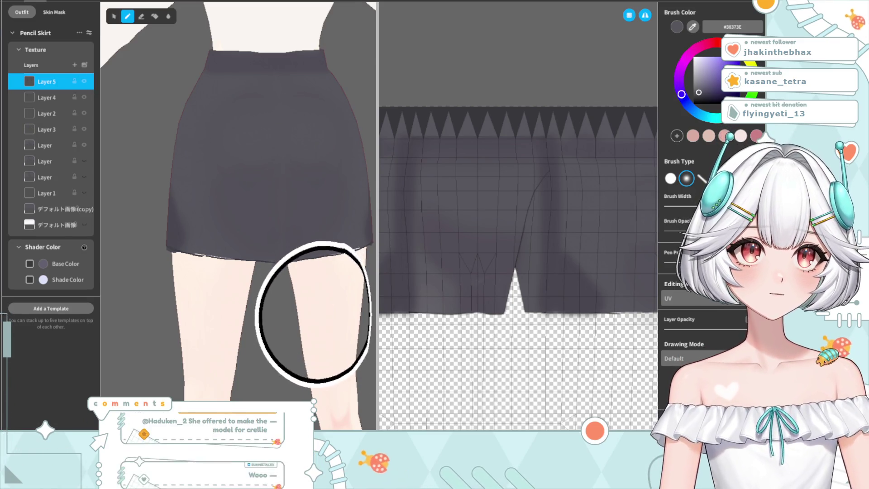
# Step: Paint soft shadows across the skirt's back on Layer 5 with the soft Pen
pyautogui.scroll(-3, 253, 308)
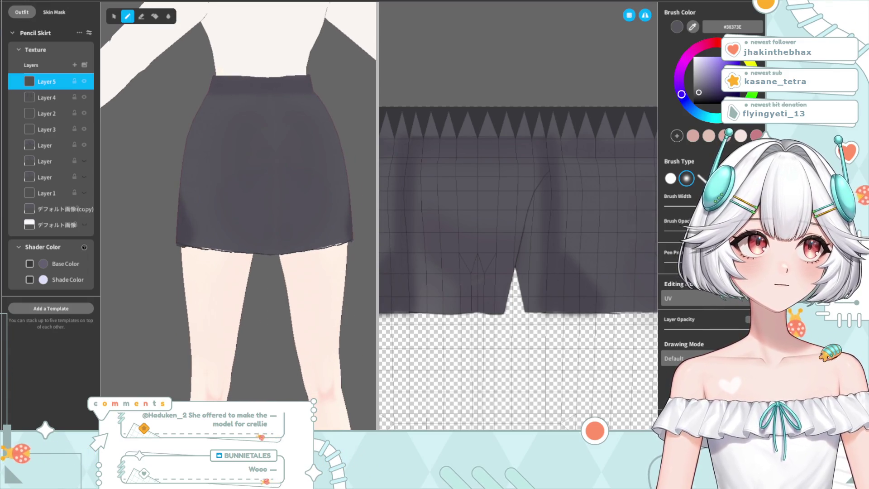
pyautogui.moveTo(194, 282); pyautogui.dragTo(156, 242, button='right')
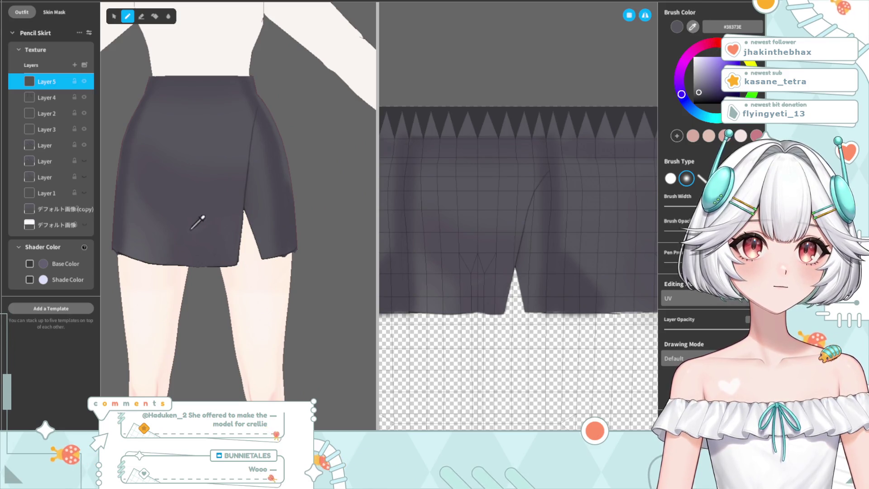
pyautogui.moveTo(149, 242); pyautogui.dragTo(250, 167, button='right')
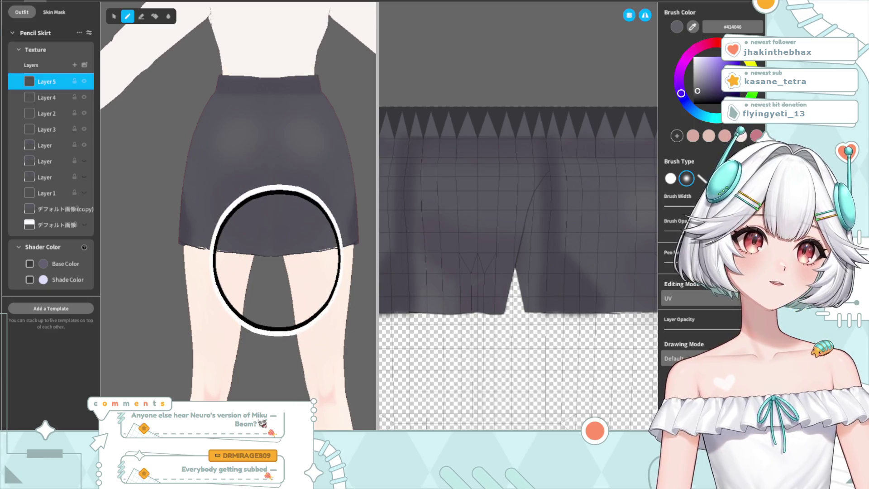
pyautogui.scroll(3, 276, 285)
pyautogui.scroll(-3, 271, 294)
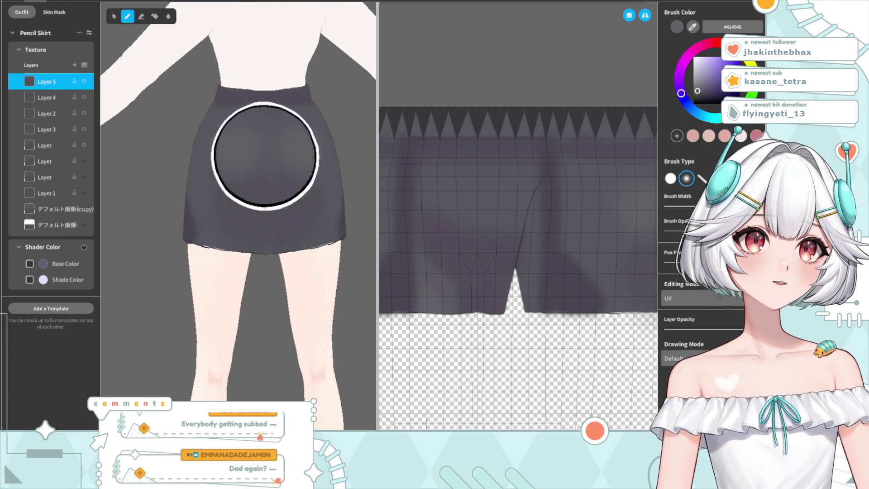
pyautogui.moveTo(239, 132); pyautogui.dragTo(204, 221, button='right')
pyautogui.scroll(3, 208, 235)
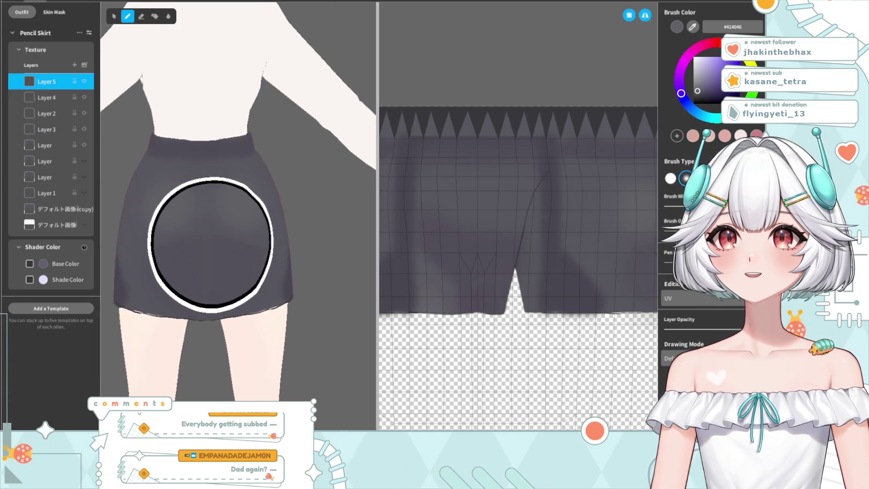
pyautogui.moveTo(211, 245); pyautogui.dragTo(244, 258, button='middle')
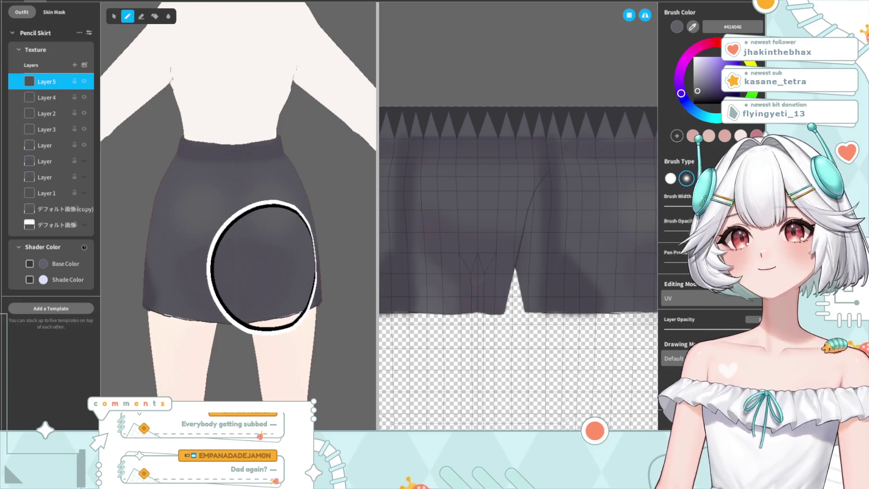
pyautogui.scroll(1, 232, 214)
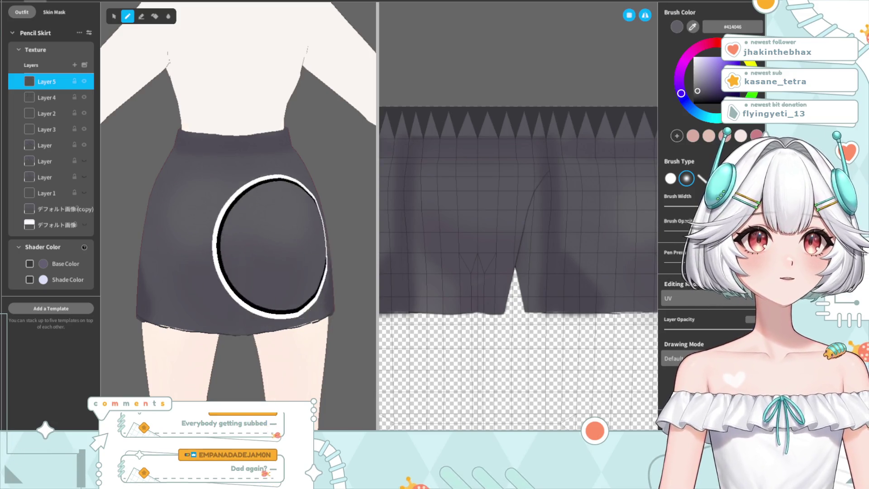
# Step: Erase excess shading with a smaller Eraser brush
pyautogui.click(142, 16)
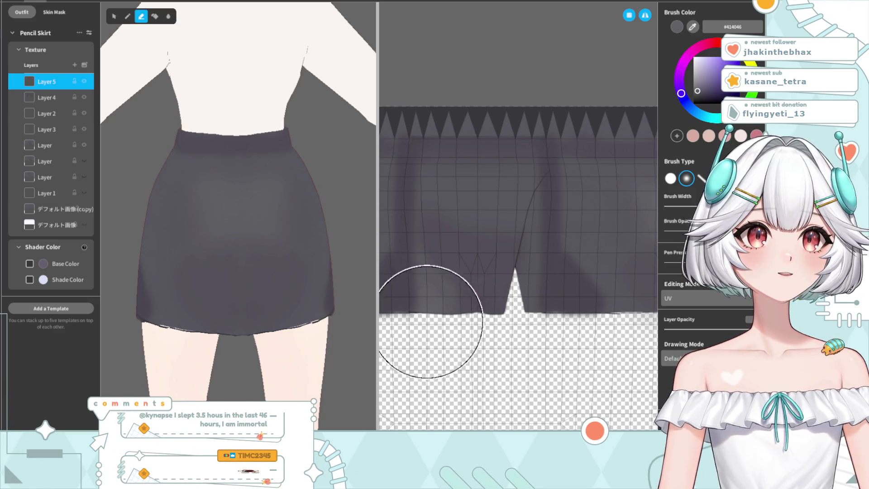
pyautogui.click(686, 207)
pyautogui.scroll(3, 194, 274)
pyautogui.scroll(3, 277, 330)
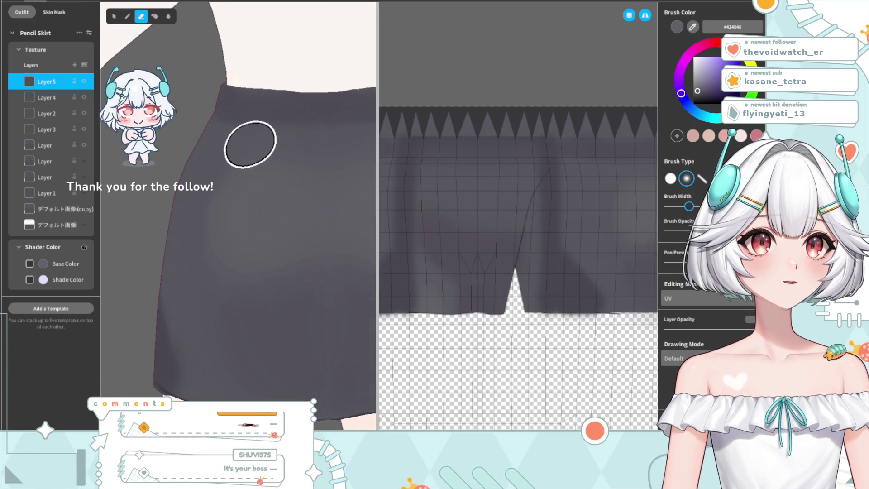
pyautogui.scroll(-3, 265, 327)
pyautogui.scroll(2, 262, 311)
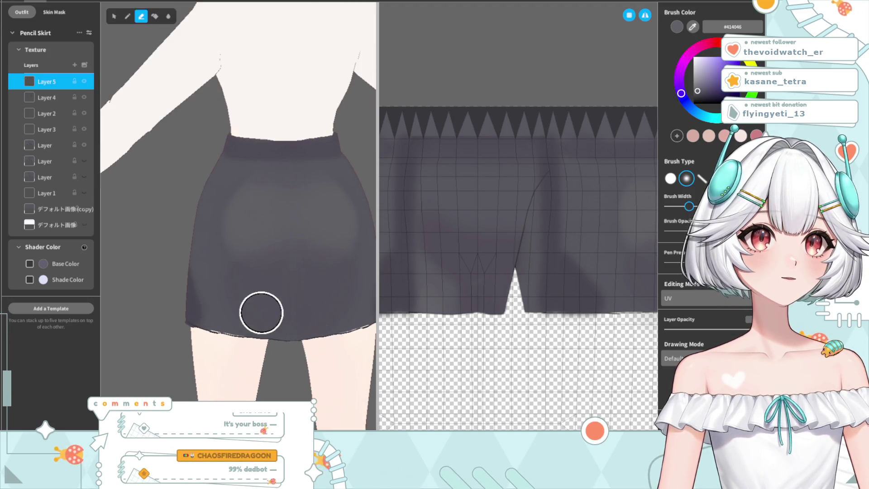
# Step: Blend the shadows with the Blur tool using a hard round brush tip
pyautogui.press('b')
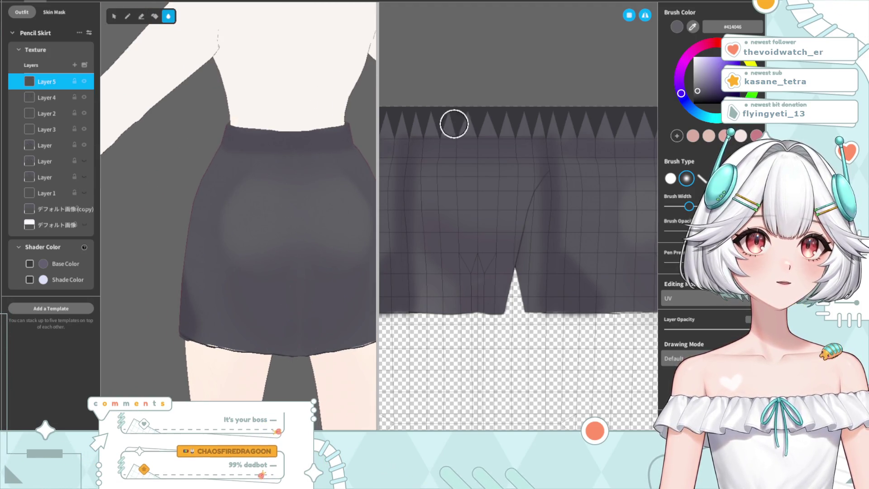
pyautogui.click(670, 179)
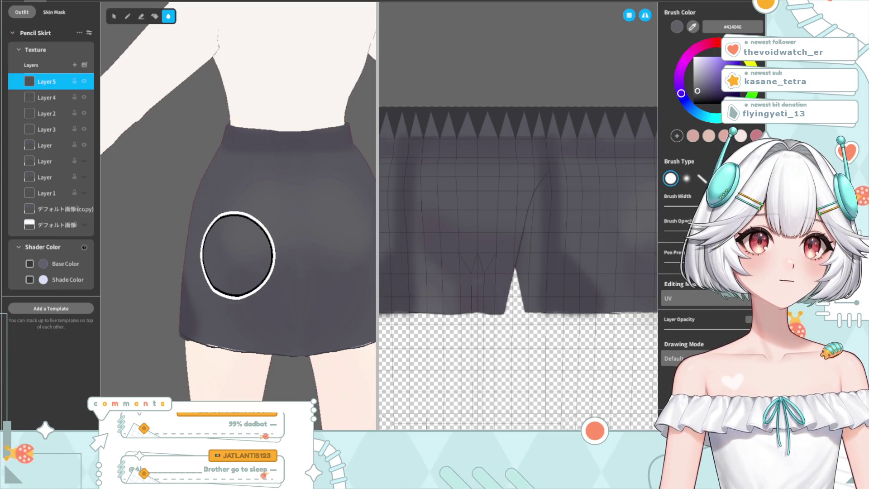
pyautogui.scroll(-2, 285, 304)
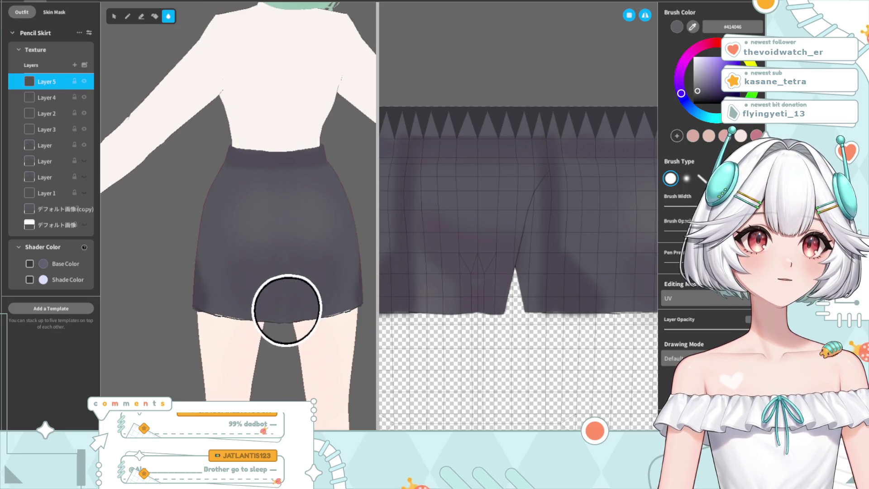
pyautogui.scroll(-2, 258, 323)
pyautogui.scroll(-1, 292, 318)
pyautogui.scroll(-1, 275, 306)
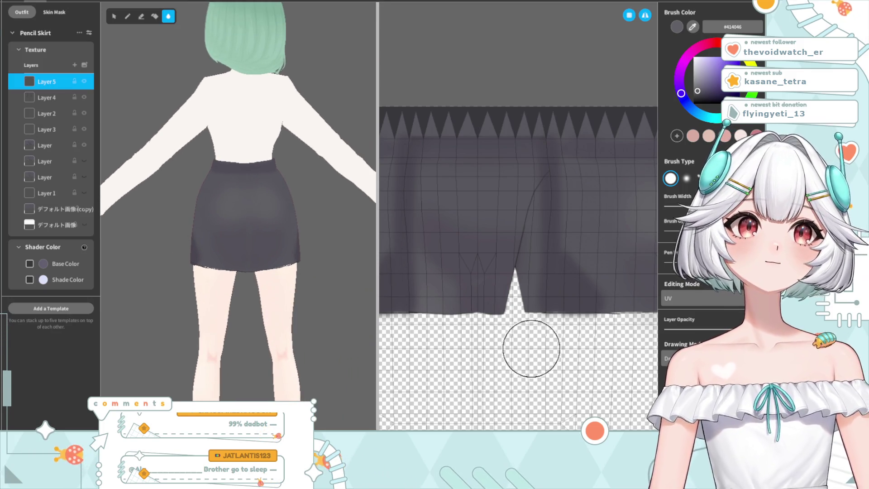
pyautogui.moveTo(322, 333)
pyautogui.mouseDown(button='right')
pyautogui.moveTo(251, 340)
pyautogui.moveTo(287, 330)
pyautogui.moveTo(225, 330)
pyautogui.moveTo(202, 313)
pyautogui.moveTo(280, 301)
pyautogui.mouseUp(button='right')
pyautogui.scroll(2, 217, 301)
pyautogui.scroll(2, 194, 306)
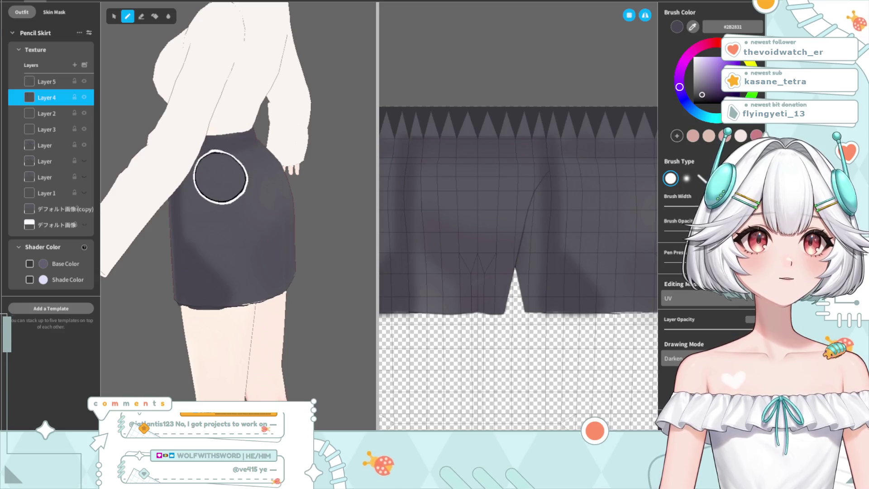
pyautogui.moveTo(220, 174); pyautogui.dragTo(219, 248)
pyautogui.hotkey('ctrl', 'z')
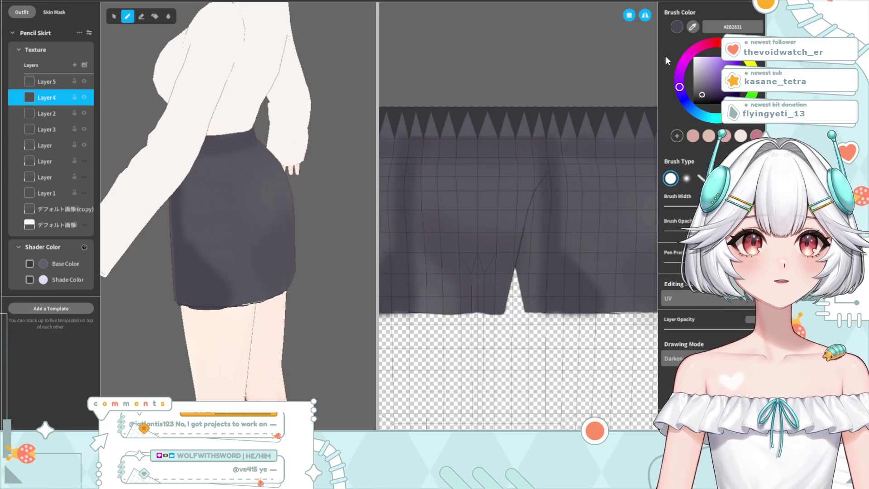
pyautogui.moveTo(326, 272); pyautogui.dragTo(287, 320, button='right')
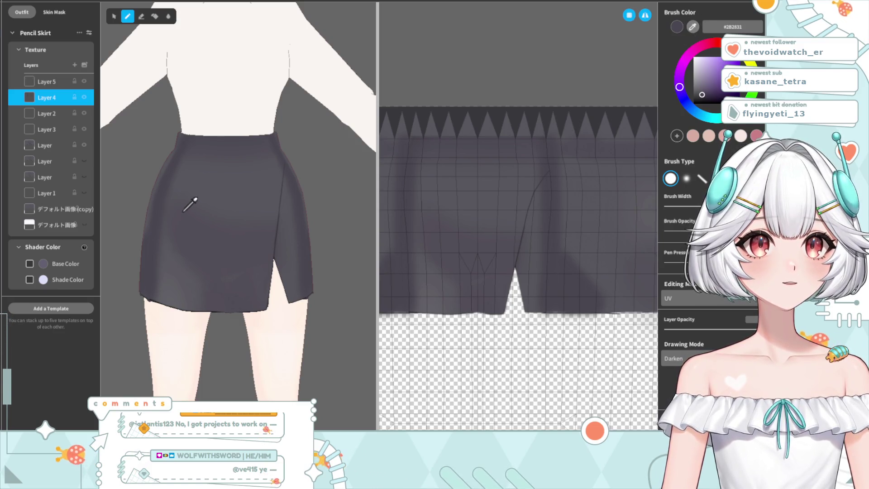
pyautogui.moveTo(252, 259); pyautogui.dragTo(165, 209, button='right')
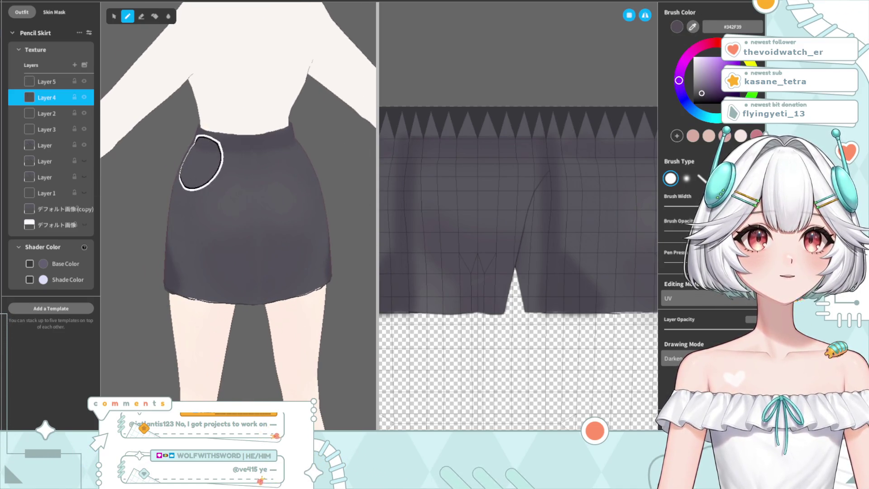
pyautogui.moveTo(259, 298); pyautogui.dragTo(250, 299, button='right')
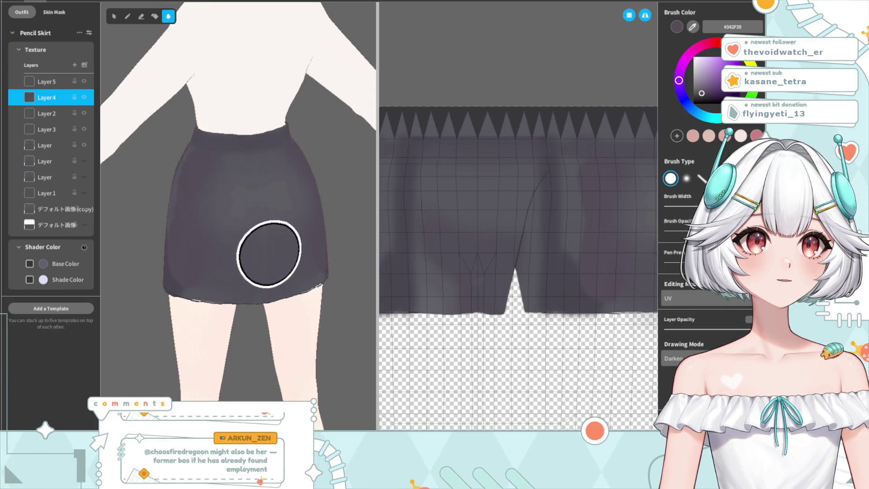
pyautogui.moveTo(210, 252); pyautogui.dragTo(283, 256, button='right')
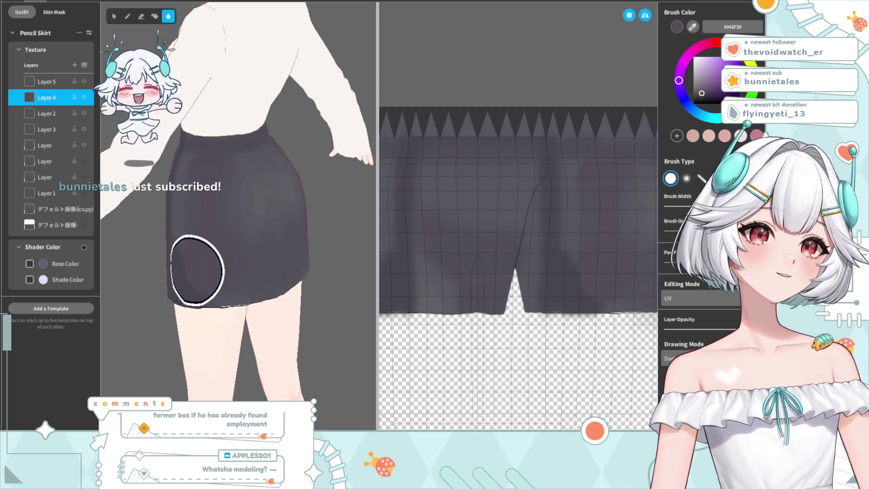
pyautogui.moveTo(258, 320)
pyautogui.mouseDown(button='right')
pyautogui.moveTo(249, 334)
pyautogui.moveTo(269, 294)
pyautogui.moveTo(252, 359)
pyautogui.moveTo(198, 349)
pyautogui.moveTo(257, 348)
pyautogui.moveTo(203, 353)
pyautogui.moveTo(213, 361)
pyautogui.moveTo(243, 346)
pyautogui.mouseUp(button='right')
pyautogui.scroll(2, 203, 301)
pyautogui.scroll(2, 175, 330)
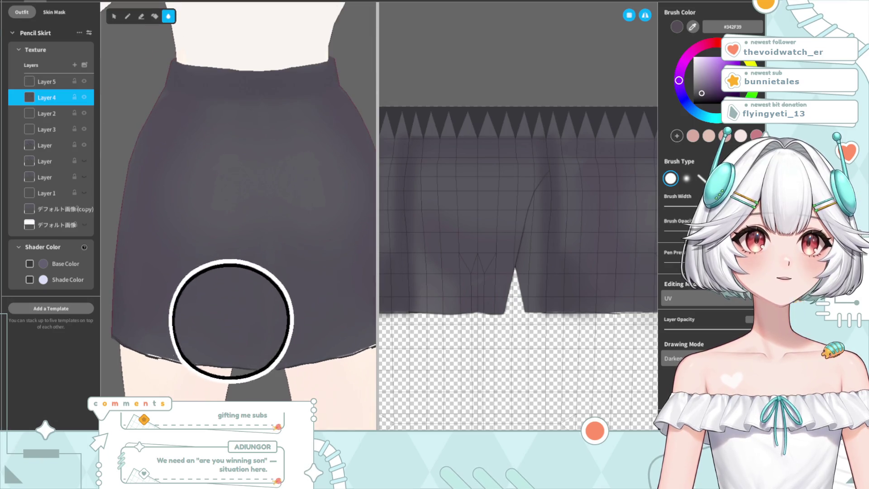
pyautogui.scroll(2, 138, 305)
pyautogui.scroll(2, 195, 326)
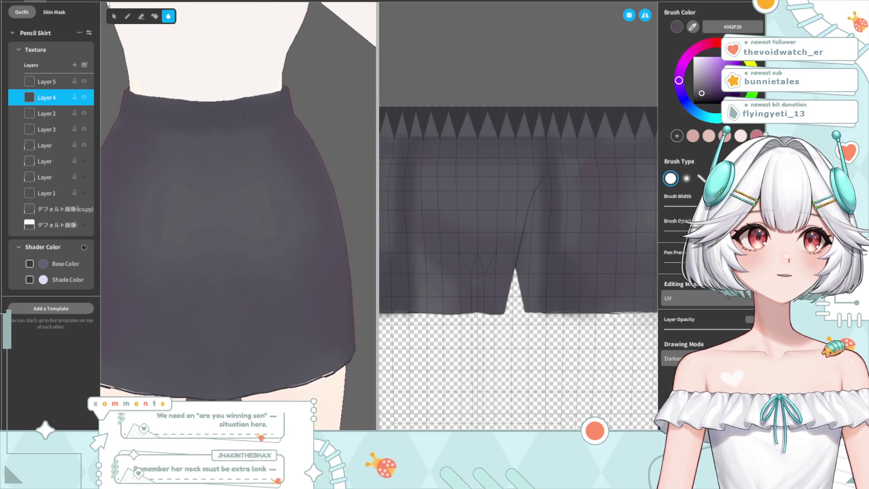
pyautogui.moveTo(208, 346)
pyautogui.mouseDown(button='right')
pyautogui.moveTo(284, 337)
pyautogui.moveTo(231, 332)
pyautogui.moveTo(249, 355)
pyautogui.mouseUp(button='right')
pyautogui.scroll(-5, 283, 337)
pyautogui.scroll(5, 249, 317)
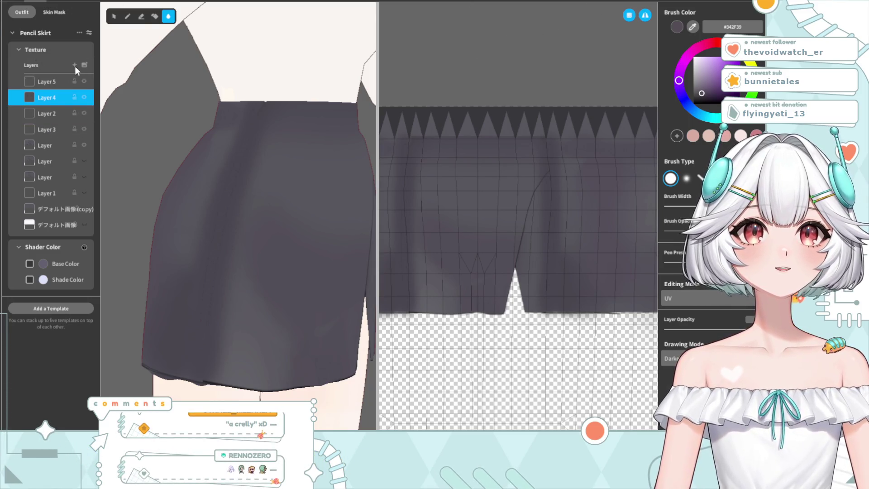
pyautogui.hotkey('ctrl', 'shift', 'n')
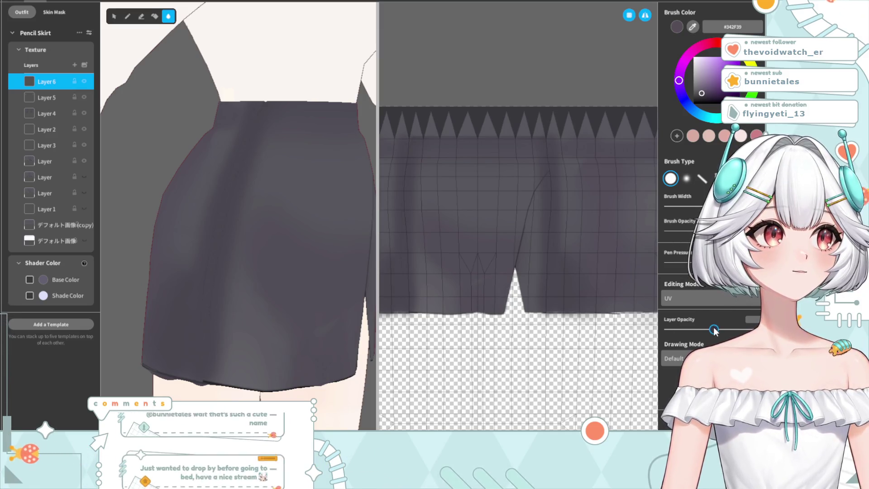
# Step: Sample the skirt's grey #38373E and choose the soft brush, orbiting around the skirt
pyautogui.click(209, 242)
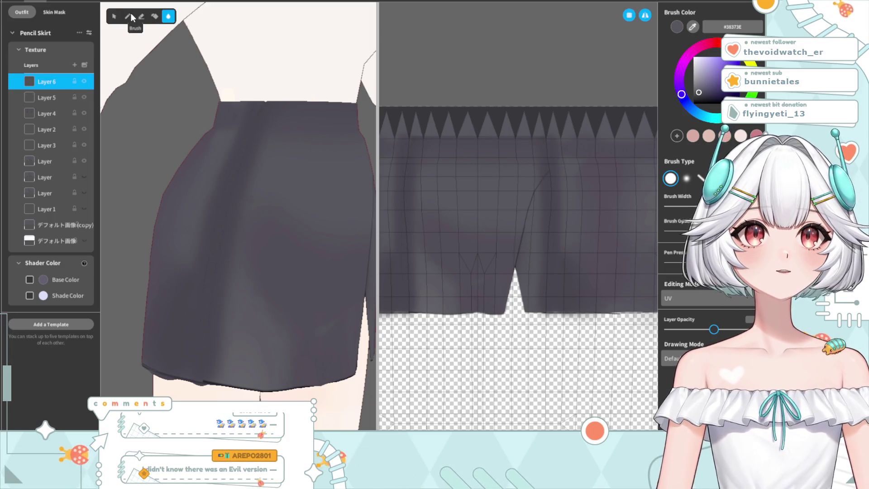
pyautogui.click(686, 178)
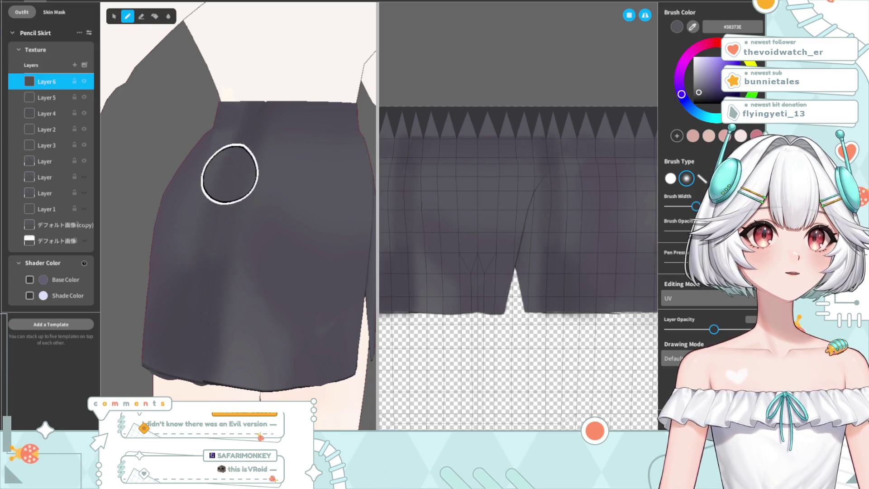
pyautogui.moveTo(282, 375); pyautogui.dragTo(223, 320, button='right')
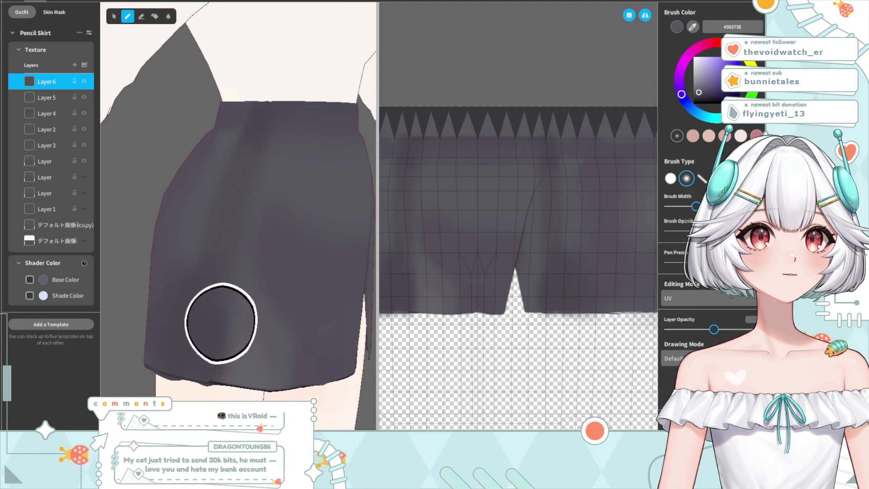
pyautogui.moveTo(235, 372); pyautogui.dragTo(241, 266, button='right')
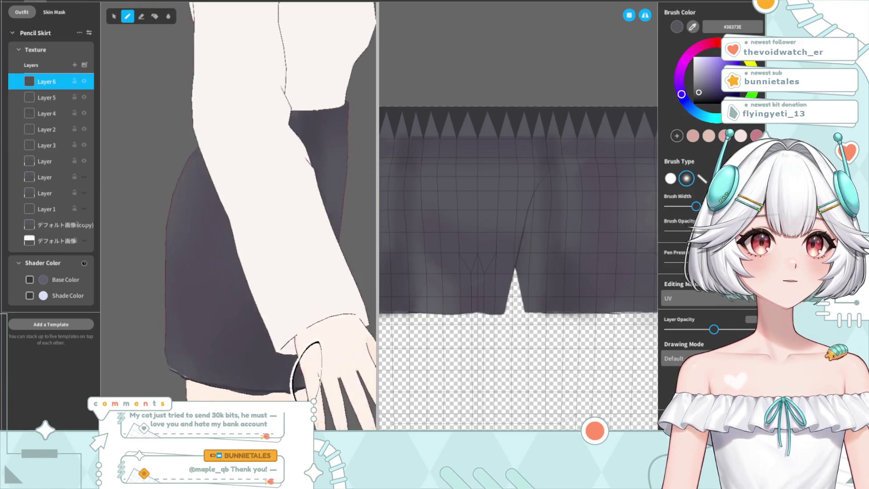
pyautogui.moveTo(266, 146); pyautogui.dragTo(181, 232, button='right')
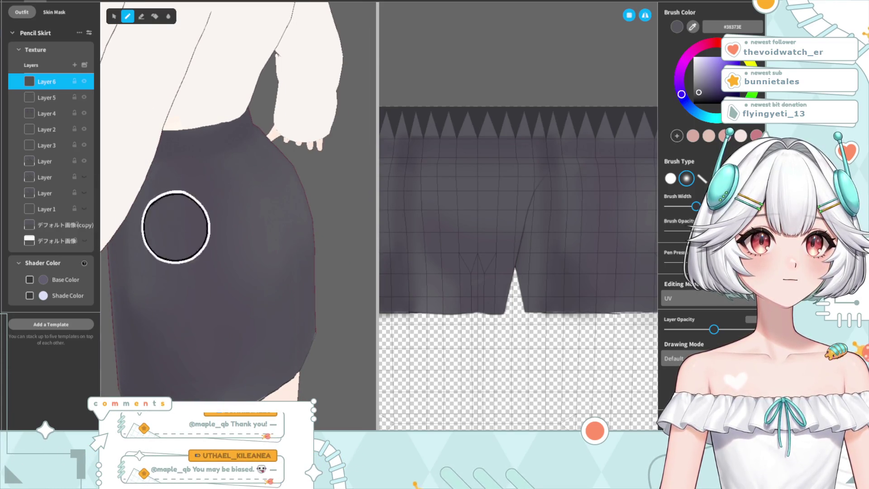
pyautogui.moveTo(179, 291); pyautogui.dragTo(116, 339, button='right')
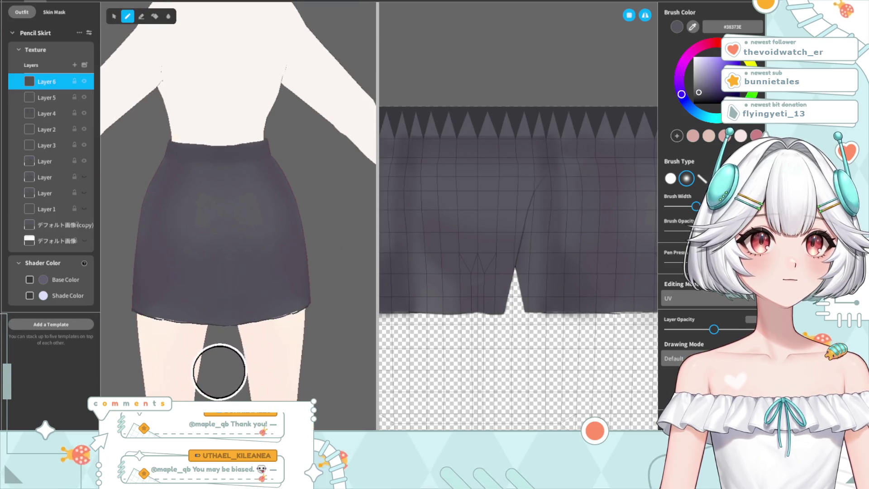
pyautogui.moveTo(229, 362)
pyautogui.mouseDown(button='right')
pyautogui.moveTo(183, 360)
pyautogui.moveTo(235, 347)
pyautogui.mouseUp(button='right')
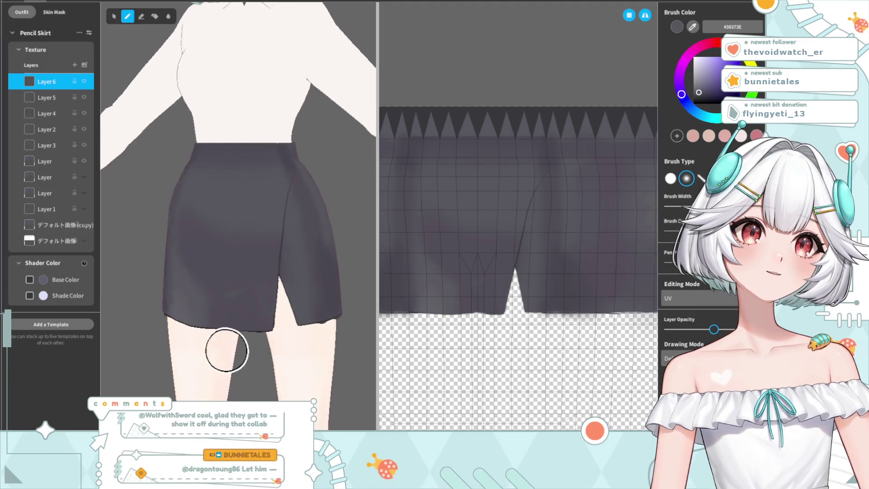
# Step: Reset the view to the whole model with F, then zoom and orbit to its right side
pyautogui.press('f')
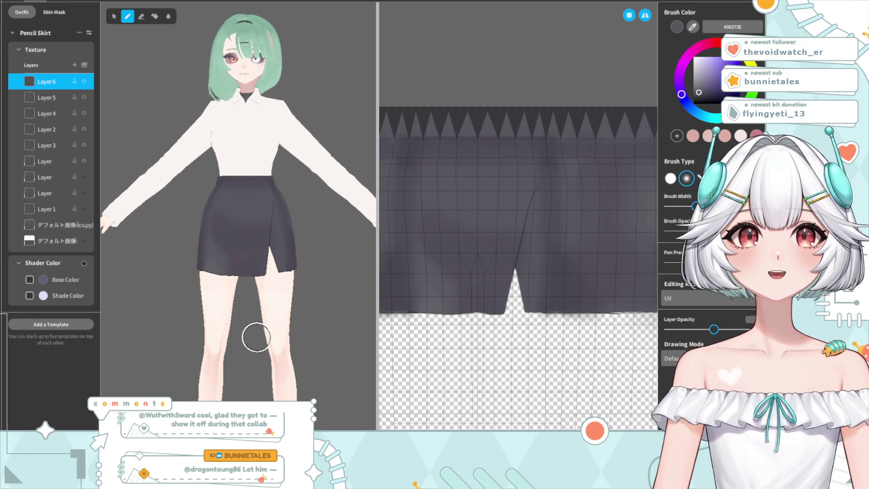
pyautogui.scroll(5, 260, 335)
pyautogui.scroll(2, 271, 315)
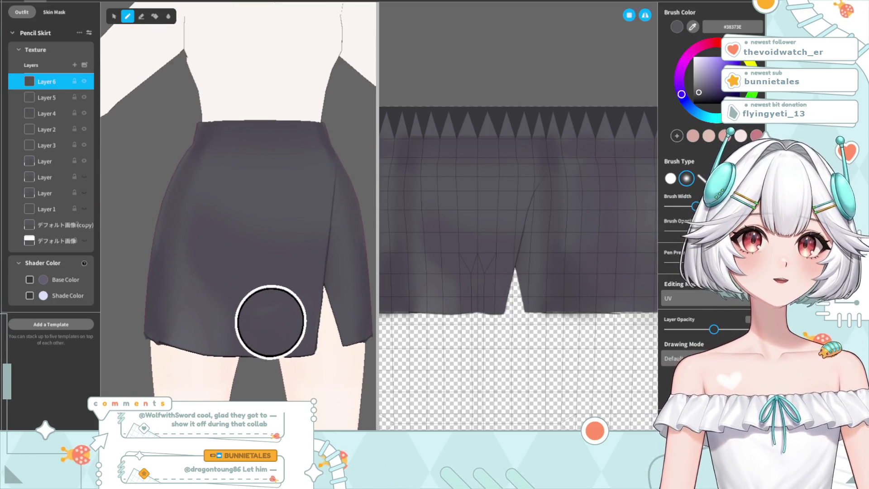
pyautogui.scroll(2, 266, 315)
pyautogui.scroll(-3, 266, 315)
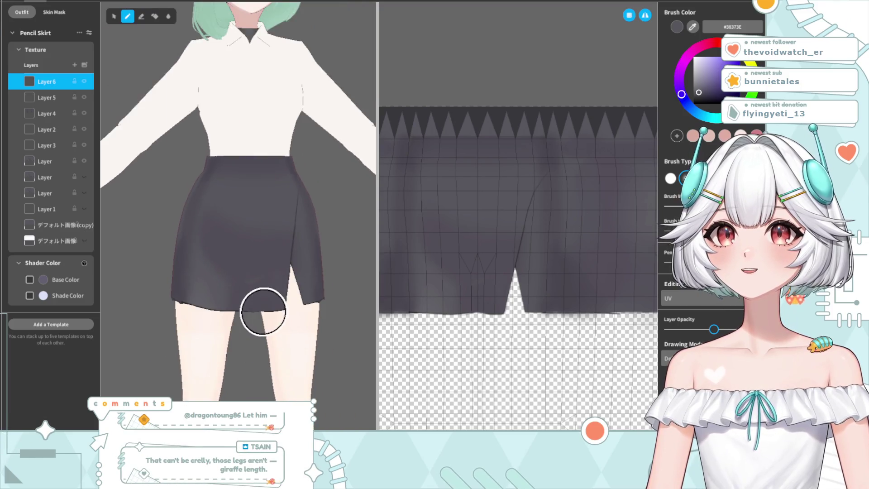
pyautogui.scroll(-1, 262, 306)
pyautogui.scroll(1, 260, 322)
pyautogui.moveTo(209, 314)
pyautogui.mouseDown(button='right')
pyautogui.moveTo(256, 319)
pyautogui.moveTo(245, 172)
pyautogui.mouseUp(button='right')
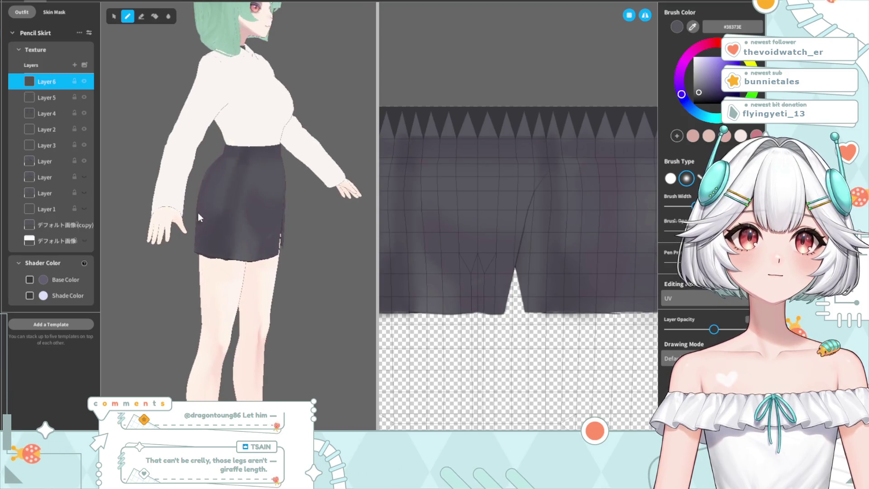
pyautogui.scroll(3, 245, 166)
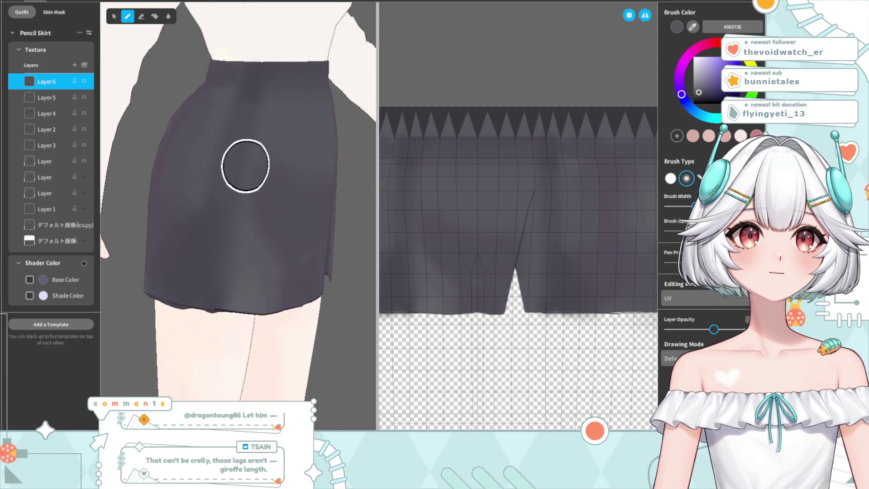
pyautogui.click(85, 113)
pyautogui.click(84, 113)
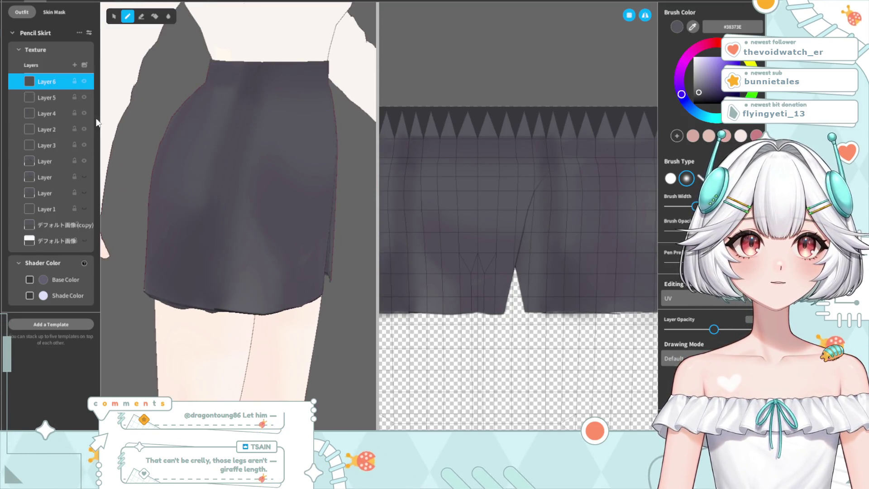
pyautogui.click(42, 114)
pyautogui.scroll(2, 283, 198)
pyautogui.scroll(2, 258, 291)
pyautogui.scroll(2, 296, 131)
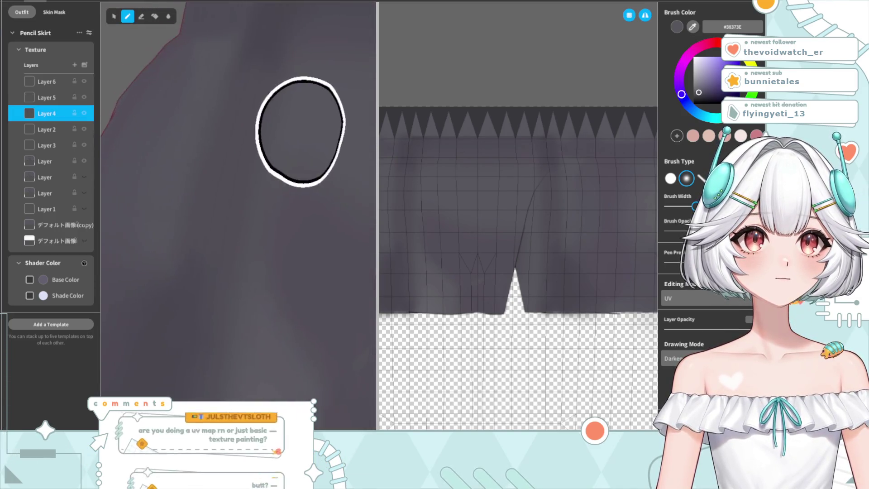
pyautogui.scroll(-1, 297, 131)
pyautogui.scroll(-5, 167, 58)
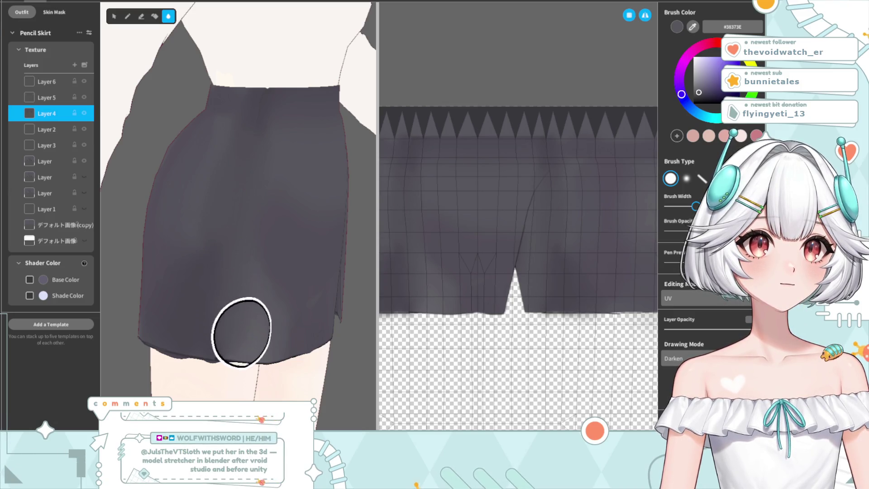
pyautogui.moveTo(292, 382); pyautogui.dragTo(254, 385, button='right')
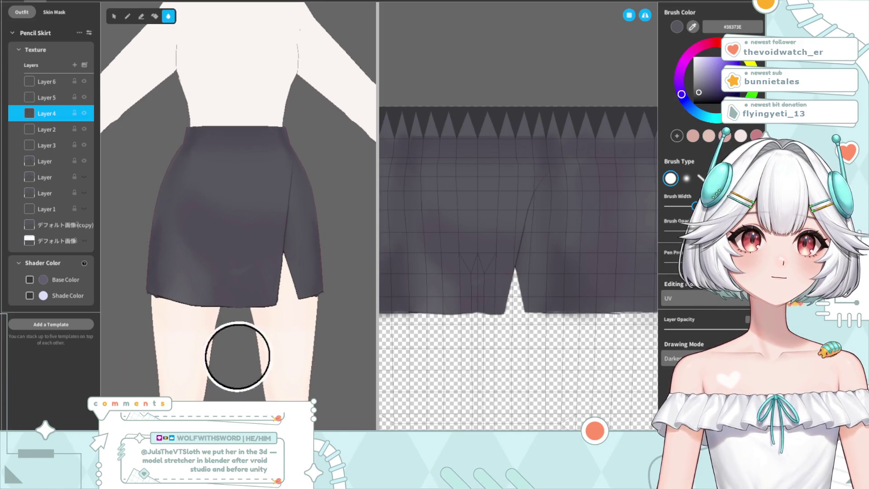
pyautogui.scroll(3, 209, 268)
pyautogui.moveTo(220, 185); pyautogui.dragTo(322, 302, button='middle')
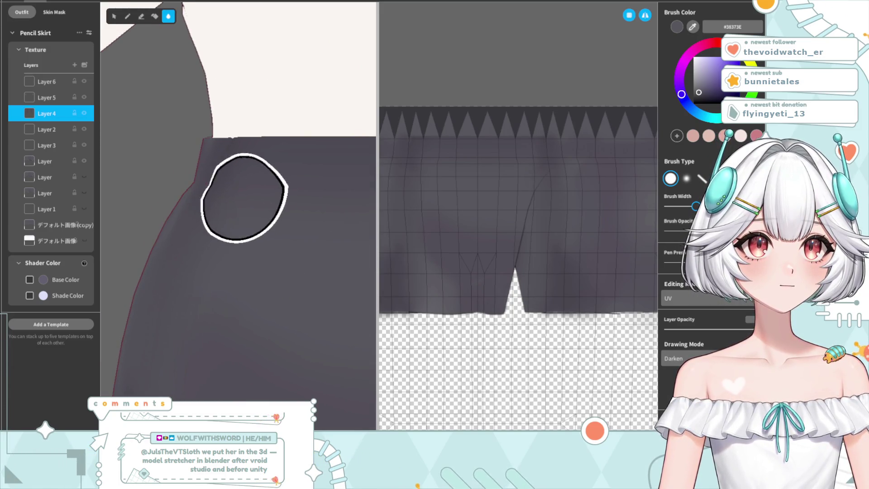
pyautogui.scroll(-2, 271, 329)
pyautogui.scroll(-3, 229, 346)
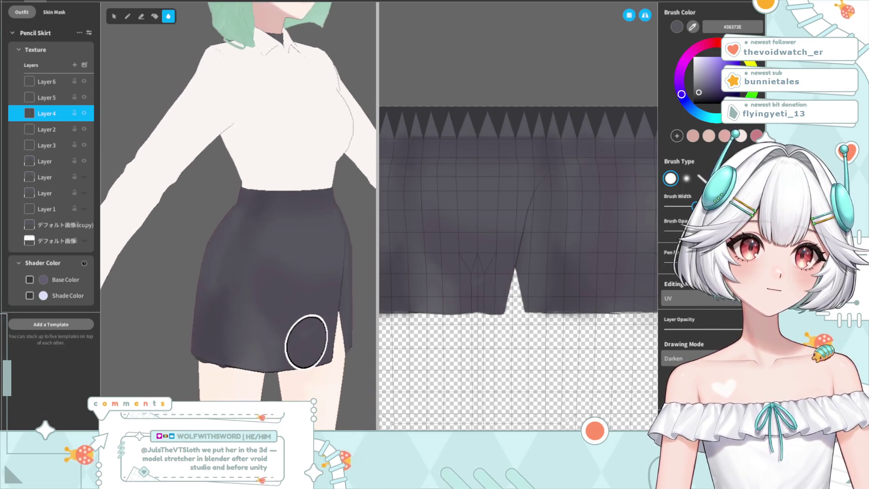
pyautogui.moveTo(305, 341); pyautogui.dragTo(355, 341, button='middle')
pyautogui.scroll(3, 271, 272)
pyautogui.scroll(2, 219, 193)
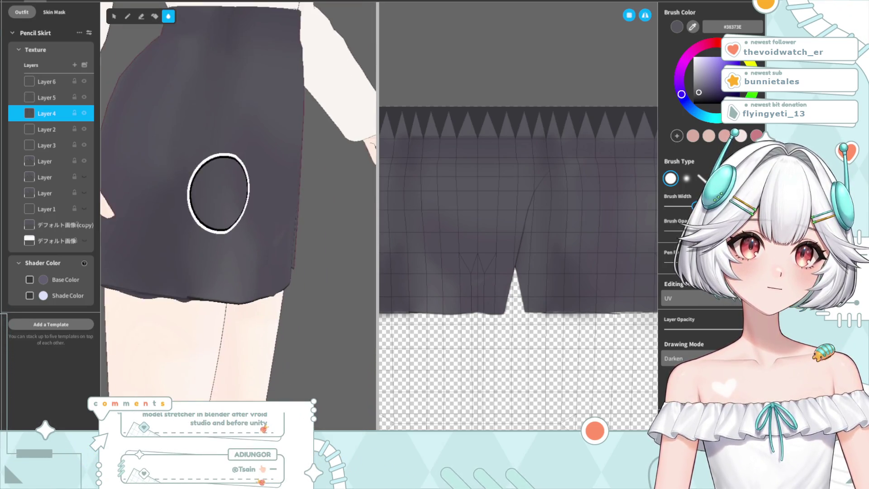
pyautogui.moveTo(218, 193); pyautogui.dragTo(287, 320, button='middle')
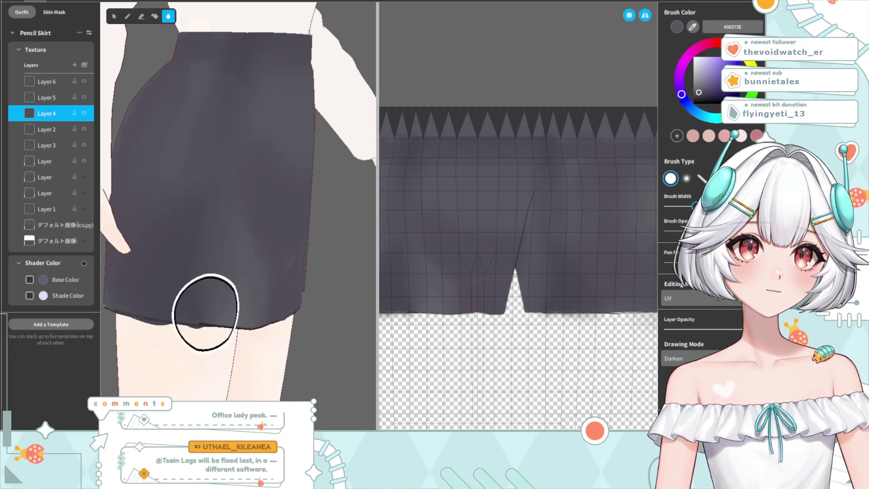
pyautogui.moveTo(206, 312); pyautogui.dragTo(185, 305, button='middle')
pyautogui.scroll(-2, 227, 219)
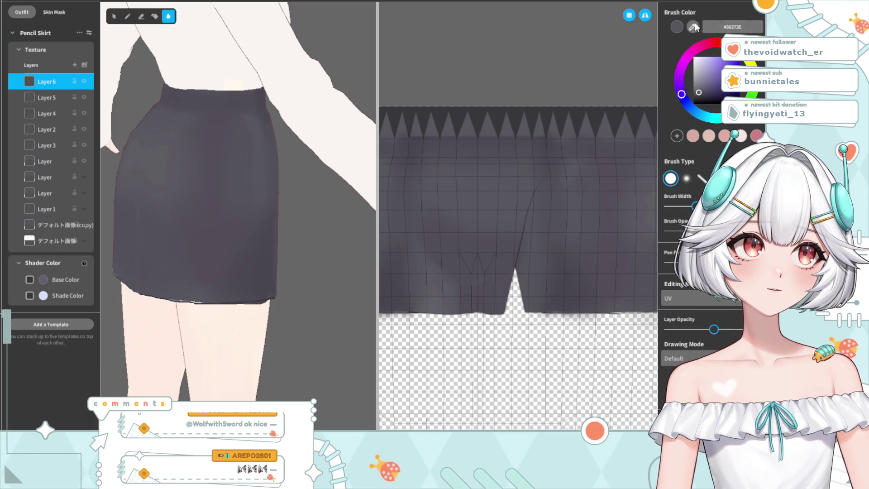
# Step: Switch to the Pen and inspect the skirt from side and front angles
pyautogui.click(129, 15)
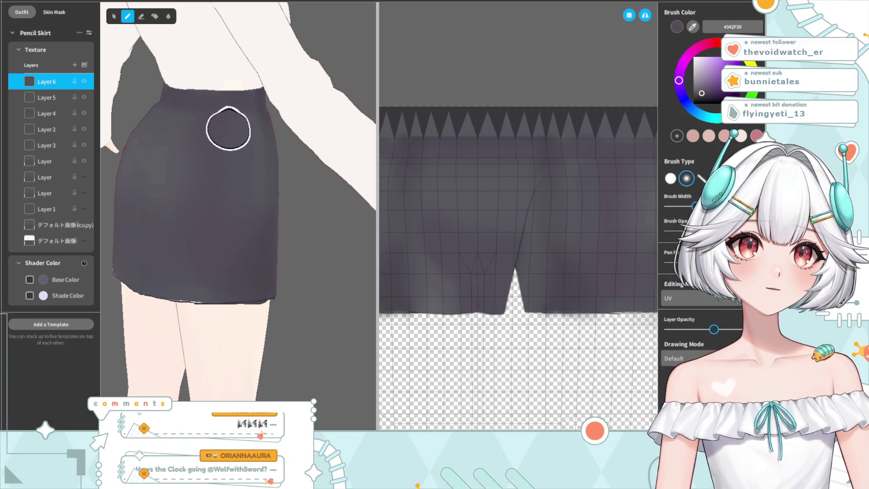
pyautogui.moveTo(206, 297)
pyautogui.mouseDown(button='right')
pyautogui.moveTo(155, 291)
pyautogui.moveTo(202, 295)
pyautogui.moveTo(237, 254)
pyautogui.mouseUp(button='right')
pyautogui.scroll(5, 233, 295)
pyautogui.moveTo(232, 296); pyautogui.dragTo(237, 205, button='right')
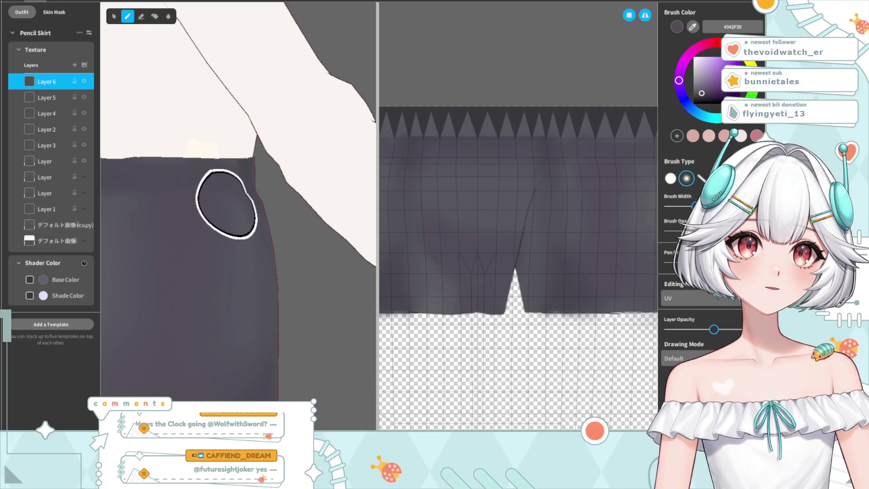
pyautogui.scroll(-3, 252, 311)
pyautogui.scroll(-2, 219, 360)
pyautogui.moveTo(258, 337)
pyautogui.mouseDown(button='right')
pyautogui.moveTo(249, 345)
pyautogui.moveTo(229, 330)
pyautogui.moveTo(238, 340)
pyautogui.moveTo(225, 361)
pyautogui.mouseUp(button='right')
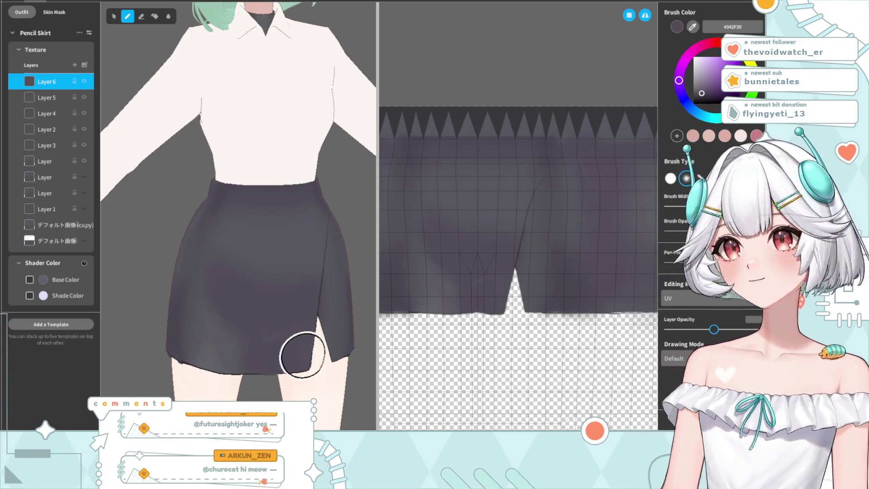
pyautogui.moveTo(329, 343); pyautogui.dragTo(320, 340, button='right')
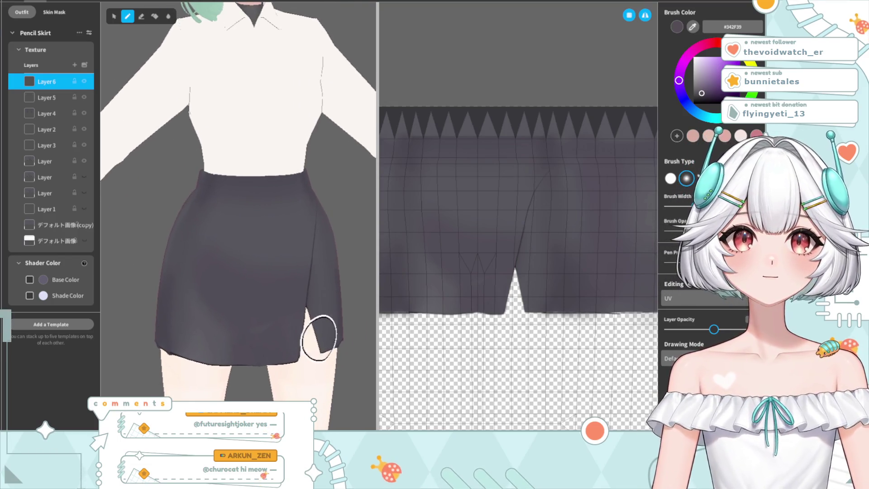
# Step: Sample the darker grey #2B2831 from the skirt and add new texture Layer 7
pyautogui.scroll(-3, 308, 346)
pyautogui.moveTo(221, 351)
pyautogui.mouseDown(button='right')
pyautogui.moveTo(233, 355)
pyautogui.moveTo(219, 303)
pyautogui.mouseUp(button='right')
pyautogui.scroll(3, 202, 291)
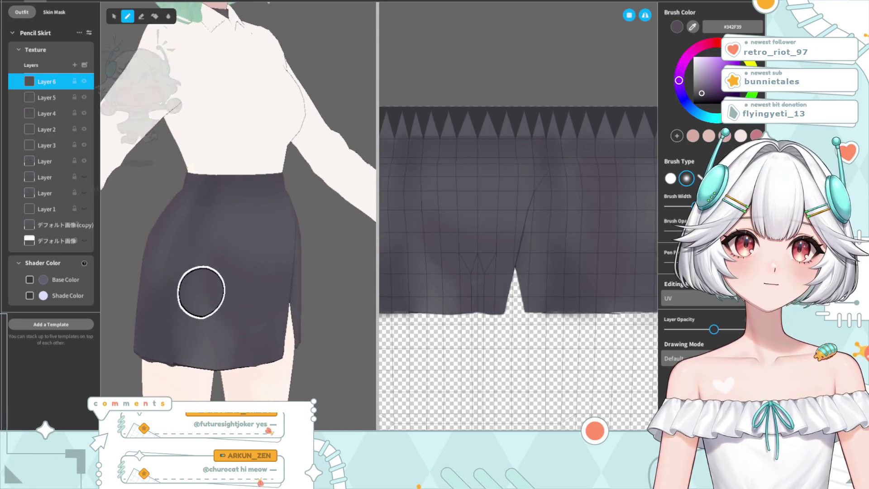
pyautogui.scroll(3, 163, 265)
pyautogui.scroll(2, 217, 328)
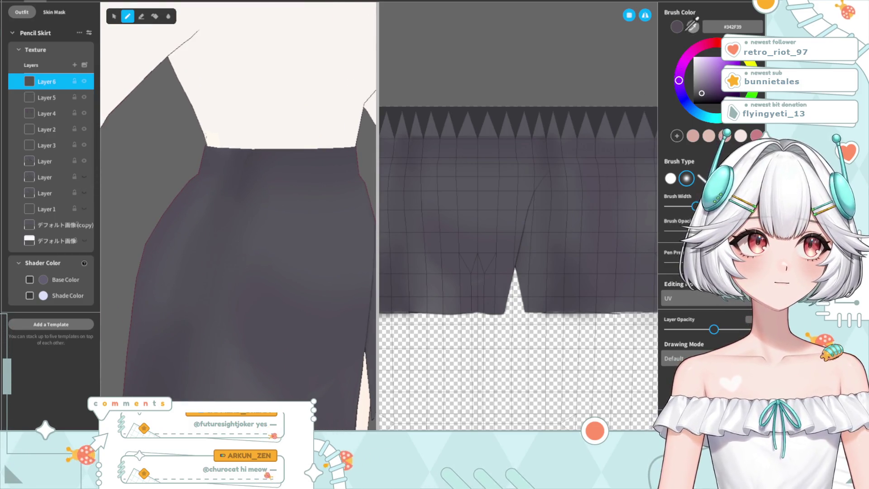
pyautogui.click(693, 26)
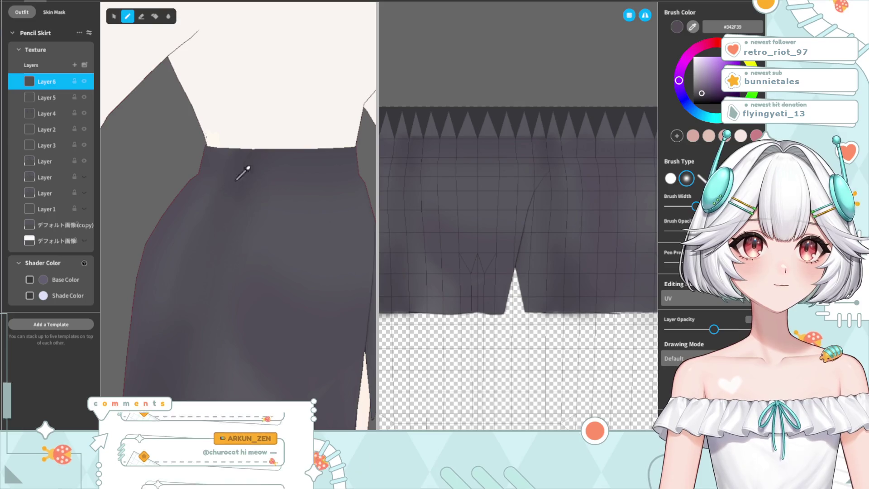
pyautogui.click(75, 64)
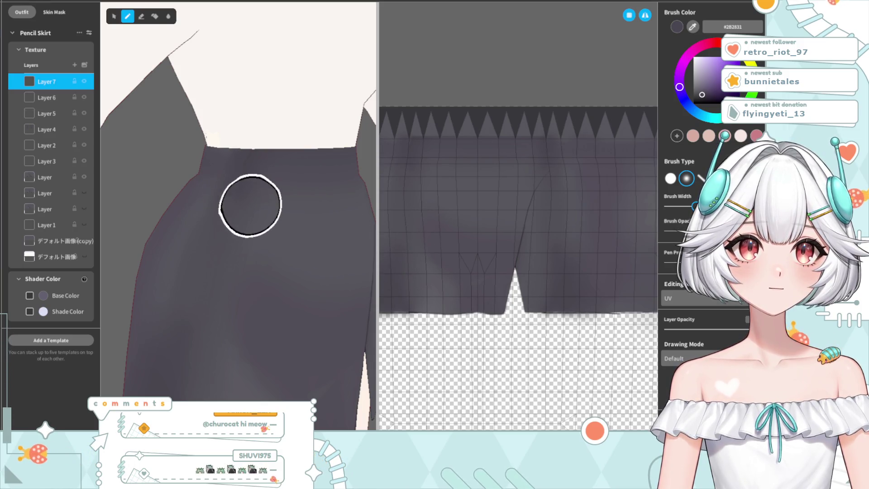
# Step: Orbit around the skirt to inspect its curved waistband, side and hem
pyautogui.scroll(3, 251, 205)
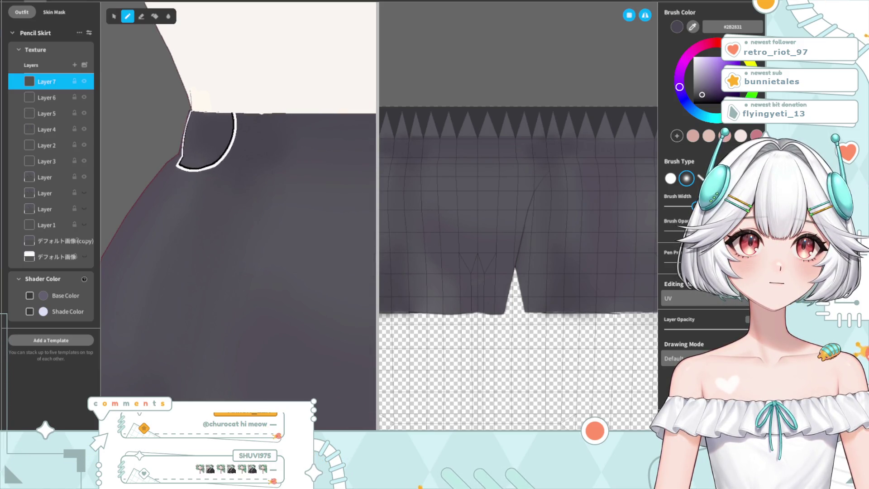
pyautogui.moveTo(242, 334)
pyautogui.mouseDown(button='right')
pyautogui.moveTo(301, 301)
pyautogui.moveTo(272, 345)
pyautogui.mouseUp(button='right')
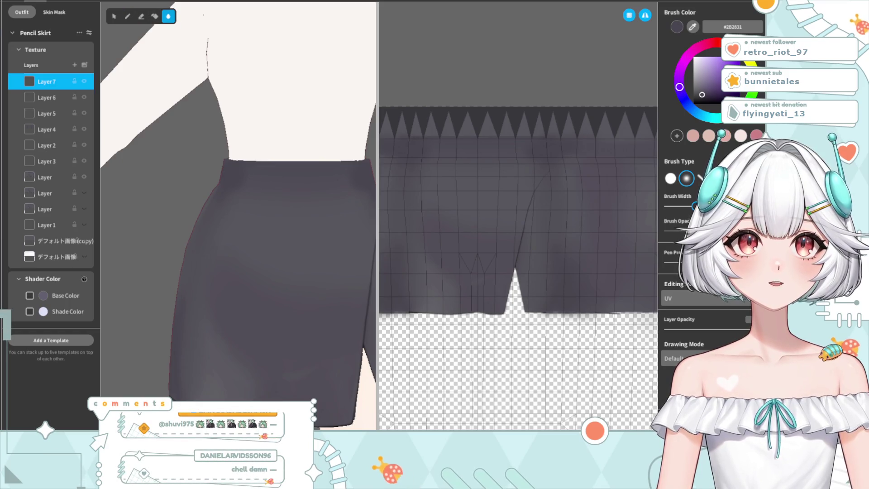
pyautogui.scroll(3, 281, 292)
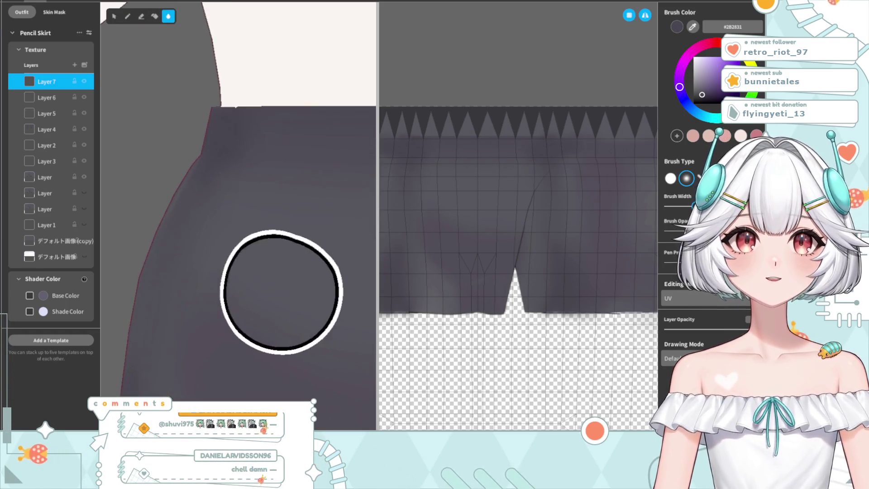
pyautogui.moveTo(229, 311); pyautogui.dragTo(290, 316, button='right')
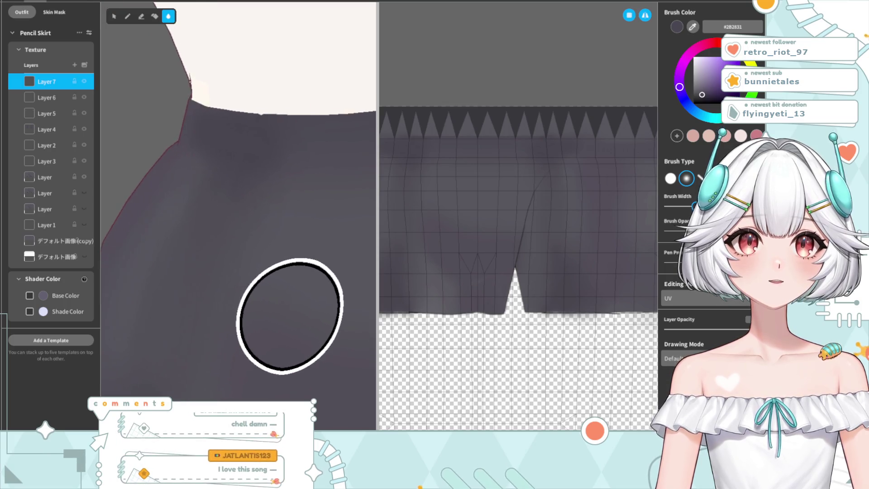
pyautogui.scroll(-3, 265, 313)
pyautogui.scroll(-3, 262, 314)
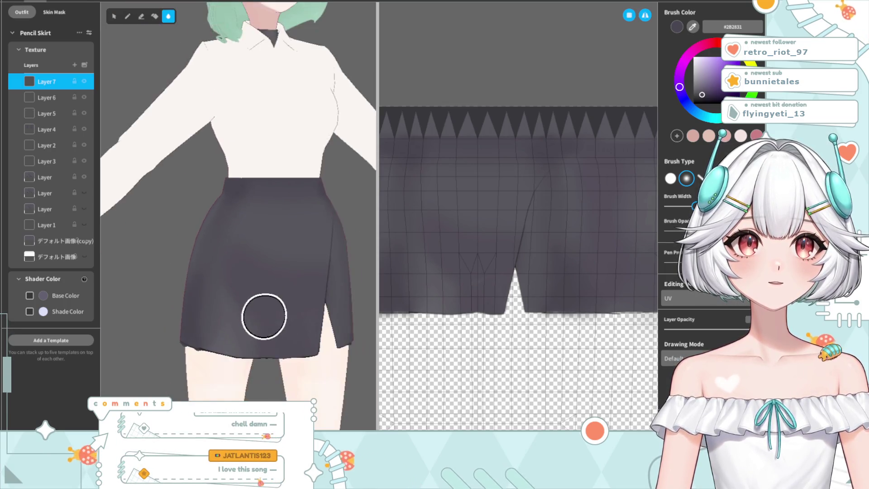
pyautogui.moveTo(277, 329); pyautogui.dragTo(258, 348, button='right')
pyautogui.moveTo(252, 359); pyautogui.dragTo(251, 327, button='middle')
pyautogui.moveTo(251, 327); pyautogui.dragTo(240, 272, button='right')
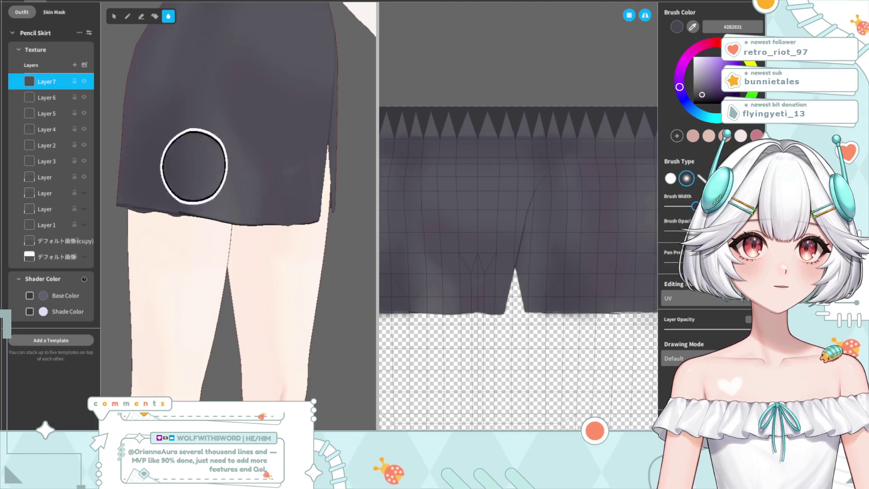
# Step: Check the skirt's shading from front and angled side views
pyautogui.scroll(-3, 243, 330)
pyautogui.moveTo(242, 330)
pyautogui.mouseDown(button='right')
pyautogui.moveTo(311, 339)
pyautogui.moveTo(254, 328)
pyautogui.moveTo(300, 291)
pyautogui.mouseUp(button='right')
pyautogui.moveTo(277, 326); pyautogui.dragTo(226, 267, button='right')
pyautogui.scroll(2, 193, 138)
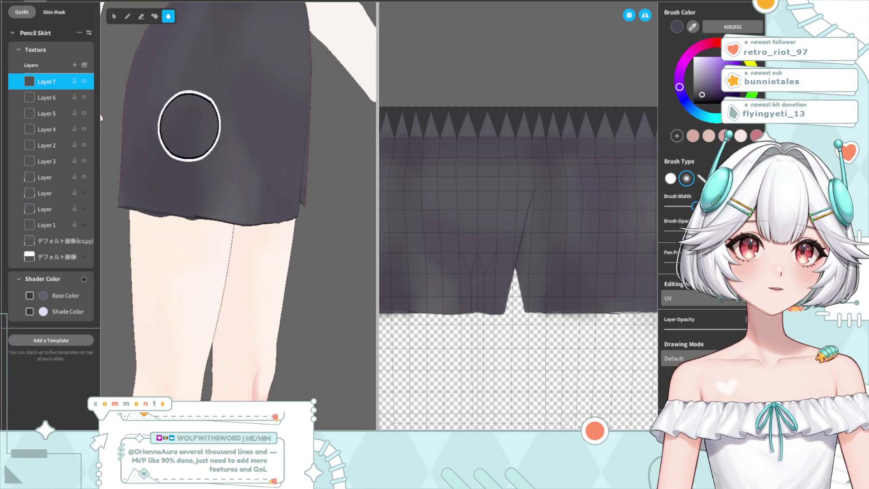
pyautogui.scroll(-3, 236, 307)
pyautogui.moveTo(204, 339); pyautogui.dragTo(276, 347, button='right')
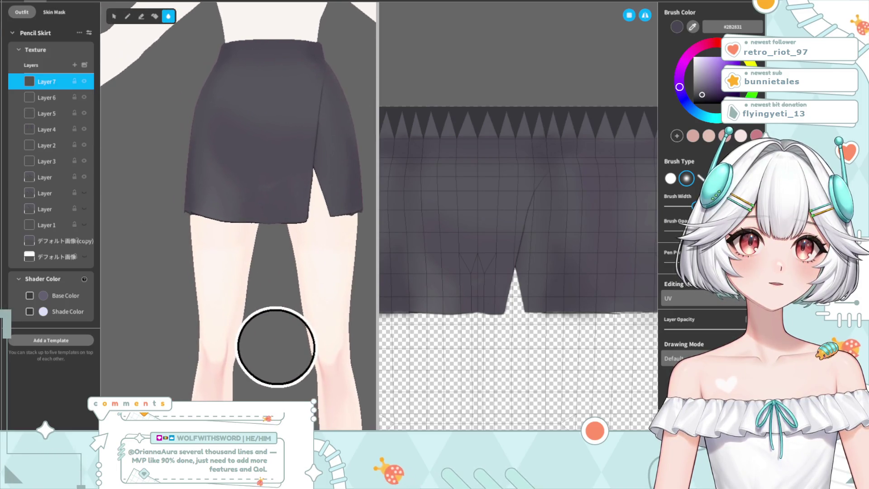
pyautogui.scroll(-4, 235, 319)
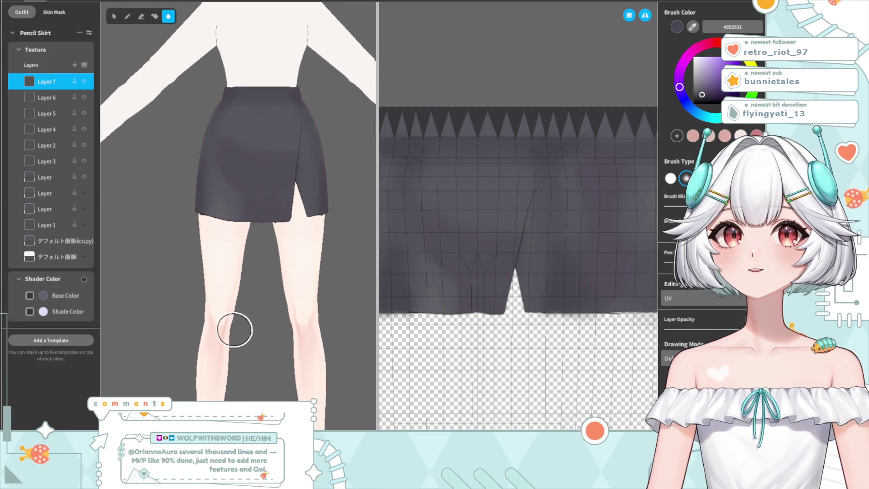
pyautogui.scroll(3, 253, 217)
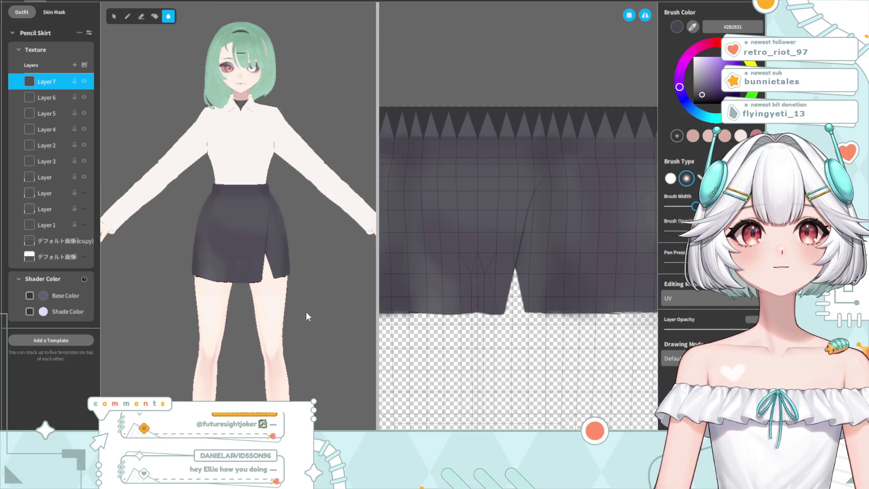
pyautogui.moveTo(291, 325)
pyautogui.mouseDown(button='right')
pyautogui.moveTo(213, 340)
pyautogui.moveTo(242, 320)
pyautogui.mouseUp(button='right')
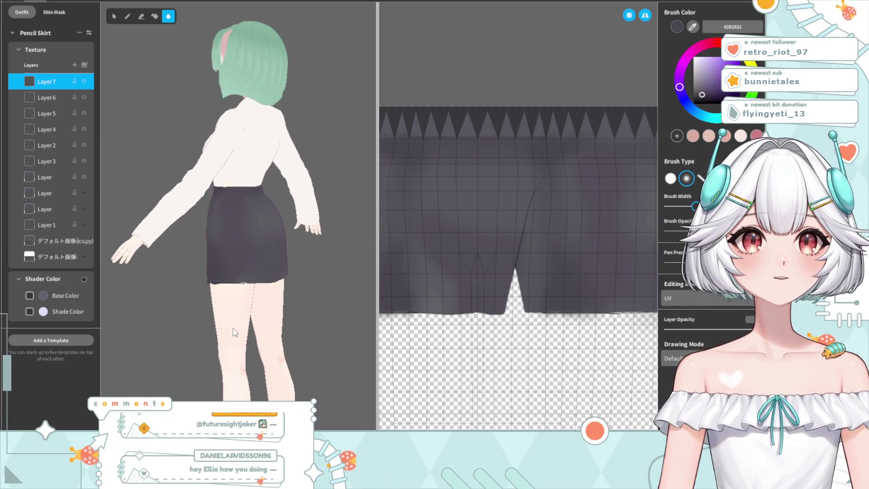
pyautogui.scroll(2, 242, 321)
pyautogui.scroll(1, 242, 335)
pyautogui.scroll(1, 238, 345)
pyautogui.scroll(2, 271, 317)
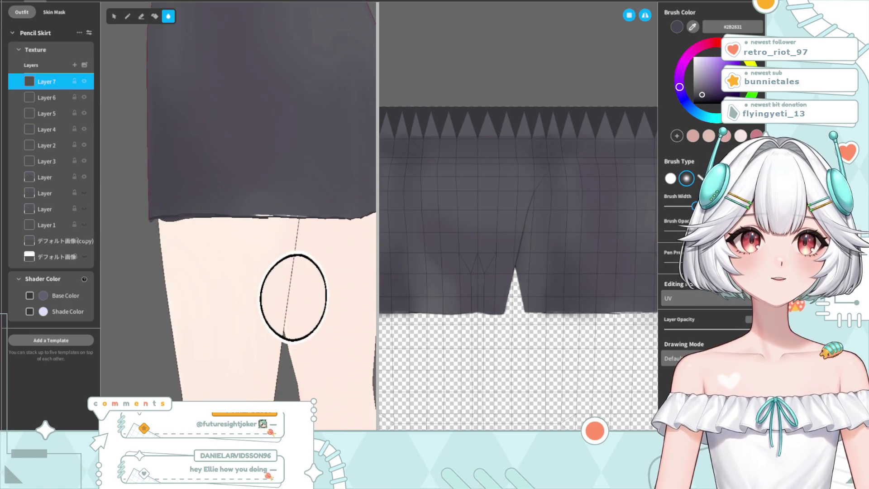
pyautogui.scroll(1, 272, 316)
pyautogui.scroll(1, 272, 317)
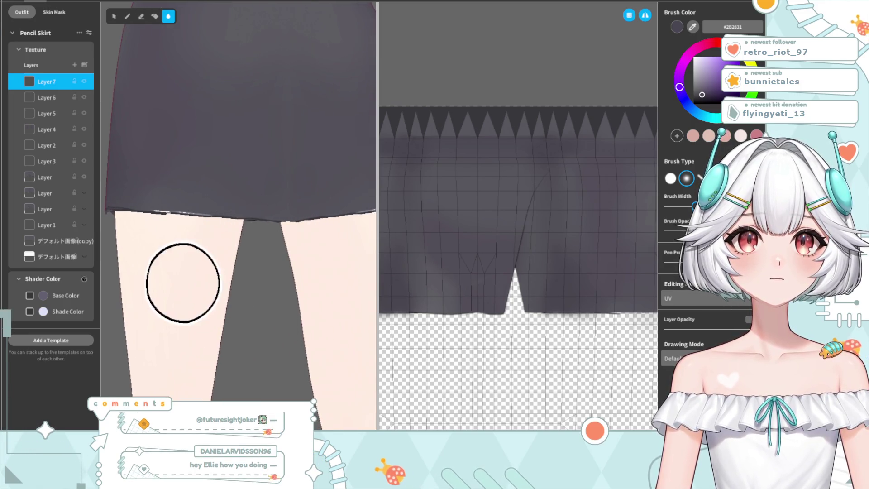
pyautogui.scroll(1, 184, 277)
pyautogui.moveTo(203, 304); pyautogui.dragTo(230, 310, button='right')
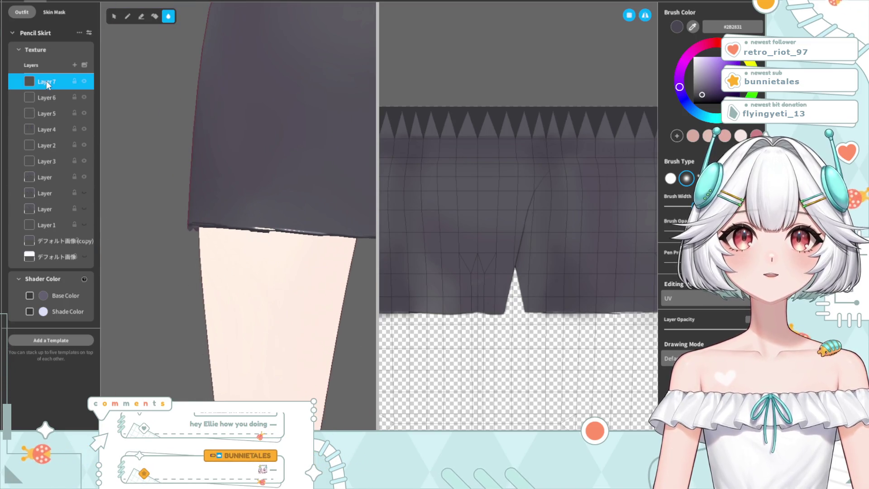
pyautogui.moveTo(165, 134); pyautogui.dragTo(209, 194, button='right')
pyautogui.scroll(-2, 210, 202)
pyautogui.scroll(1, 210, 207)
pyautogui.scroll(1, 223, 217)
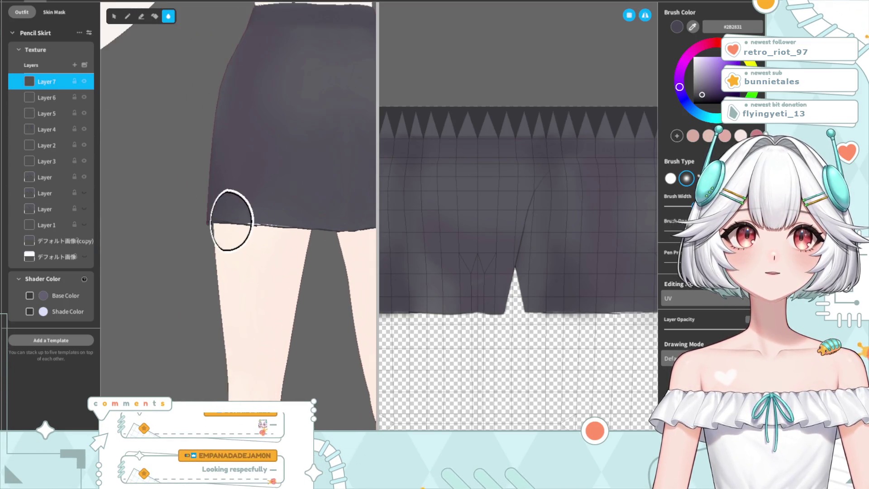
pyautogui.moveTo(290, 231); pyautogui.dragTo(312, 181, button='right')
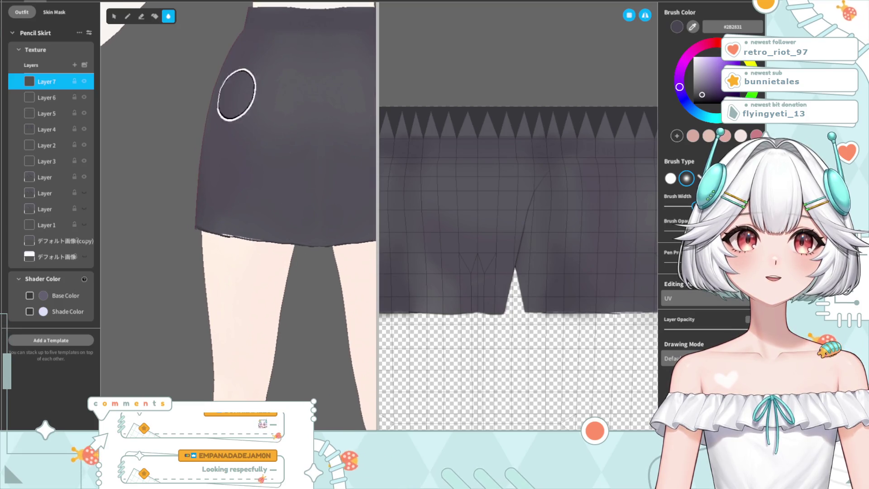
pyautogui.moveTo(287, 133)
pyautogui.mouseDown(button='right')
pyautogui.moveTo(233, 262)
pyautogui.moveTo(217, 248)
pyautogui.mouseUp(button='right')
pyautogui.scroll(1, 255, 281)
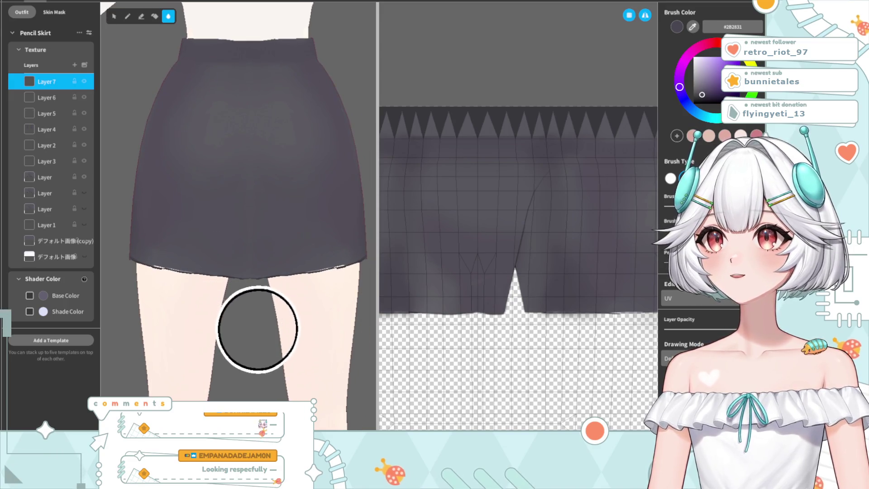
pyautogui.scroll(1, 256, 326)
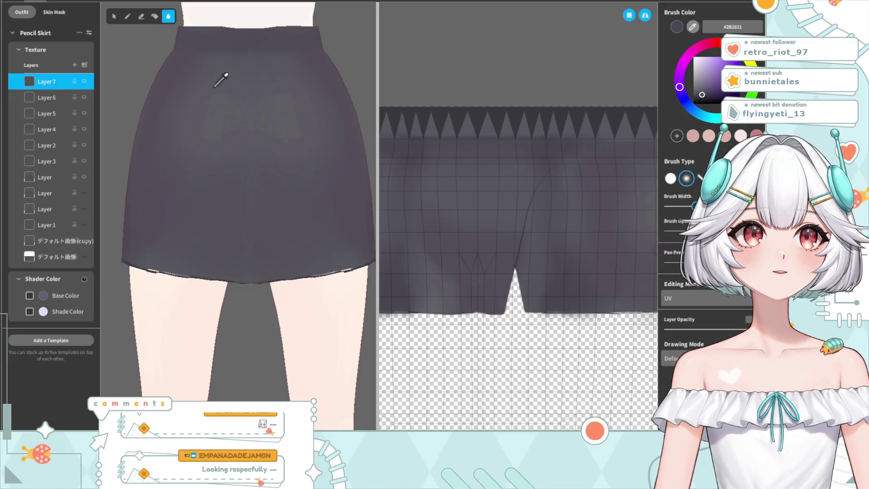
pyautogui.click(75, 65)
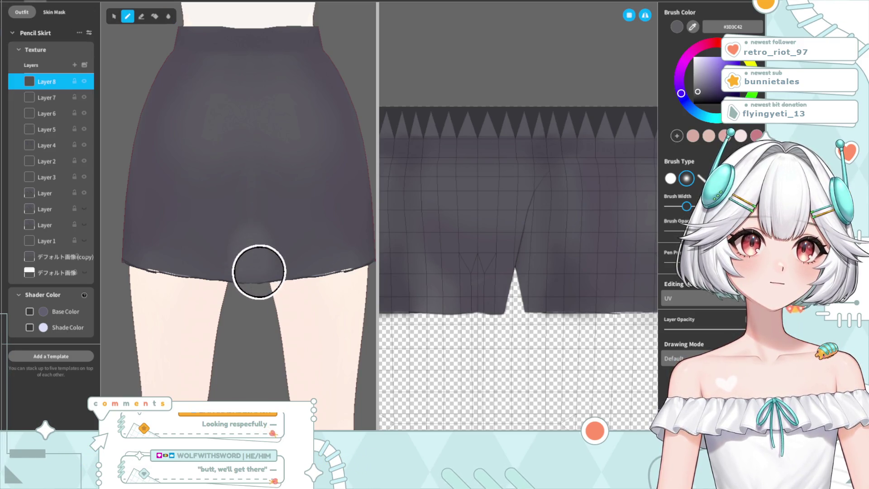
# Step: Switch to Blur to blend the painted shading, zooming on the skirt
pyautogui.click(167, 17)
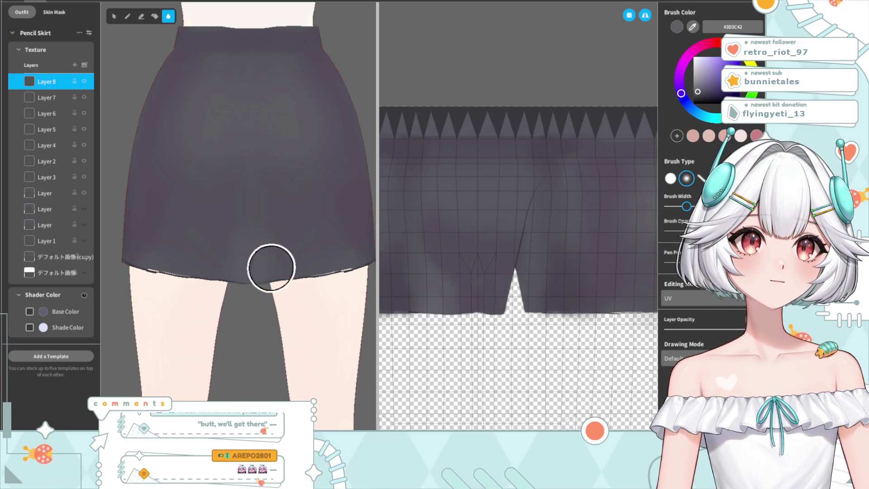
pyautogui.scroll(-2, 265, 305)
pyautogui.scroll(-2, 213, 316)
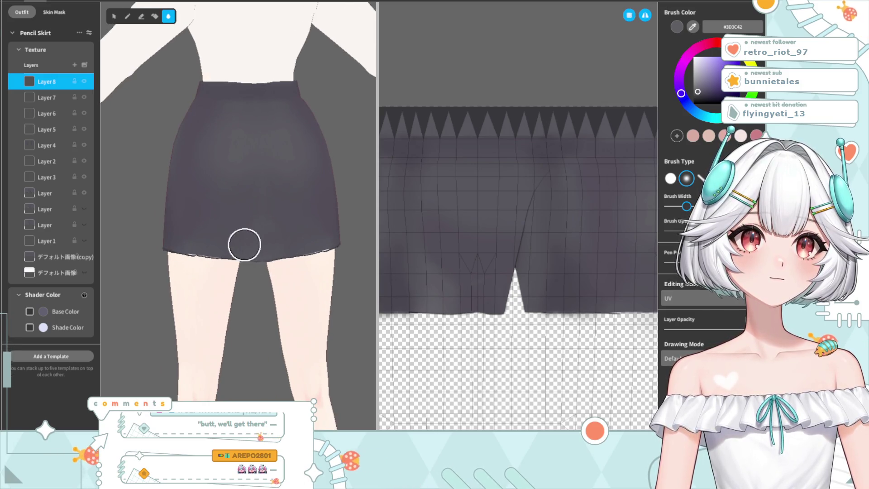
pyautogui.scroll(2, 280, 263)
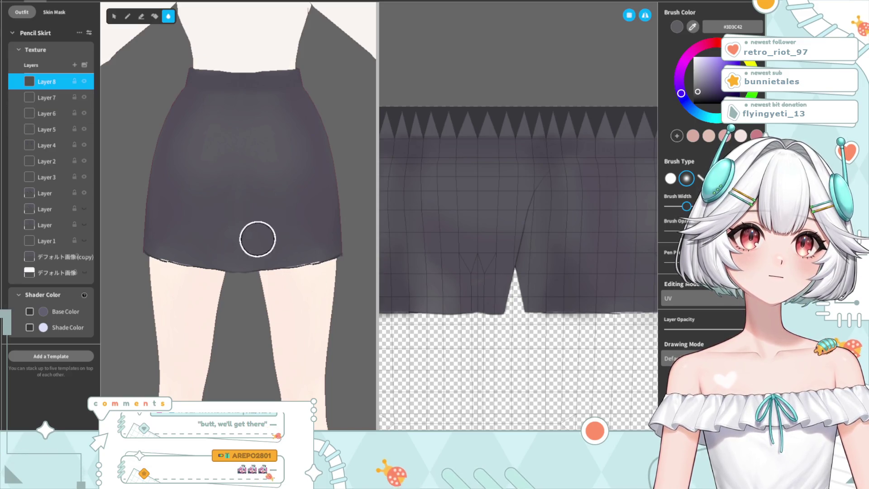
pyautogui.scroll(1, 260, 244)
pyautogui.scroll(1, 259, 268)
pyautogui.scroll(2, 259, 268)
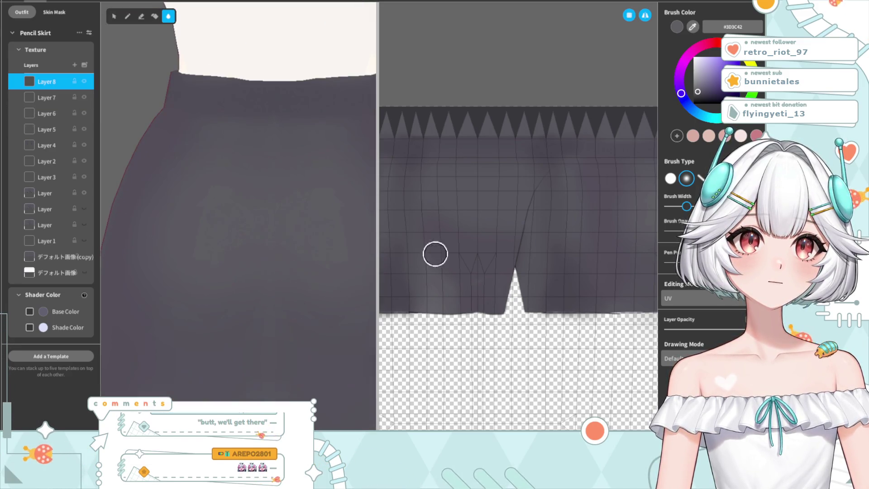
# Step: Sample the skirt's dark grey #332E36 and add a new empty texture layer
pyautogui.click(696, 25)
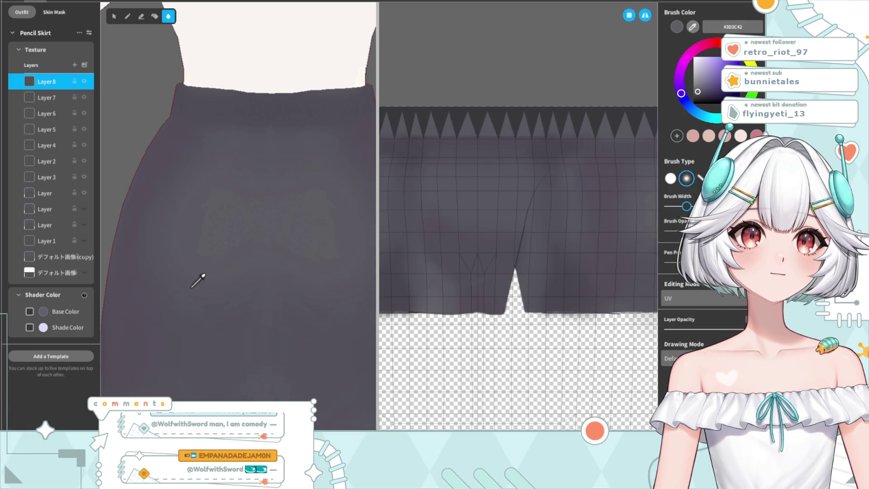
pyautogui.click(173, 132)
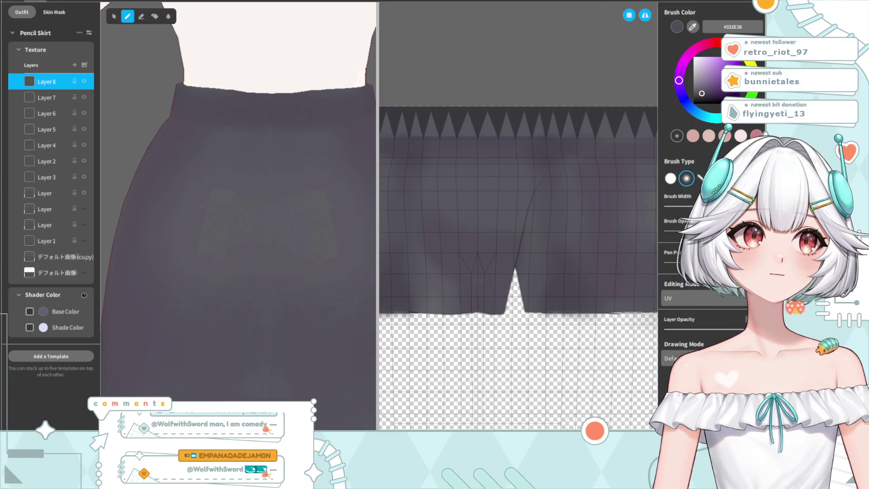
pyautogui.click(75, 65)
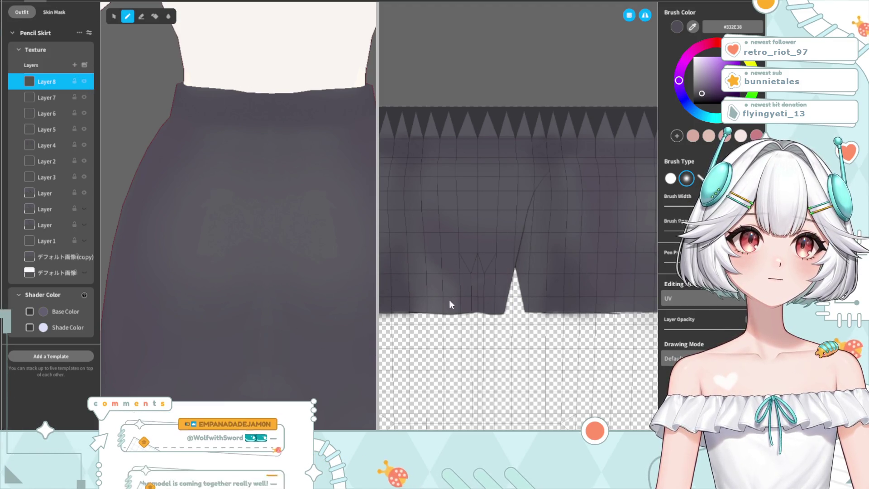
# Step: Paint two dark shading strokes on Layer 9 and set its blend mode to Color
pyautogui.moveTo(461, 253); pyautogui.dragTo(621, 237, button='right')
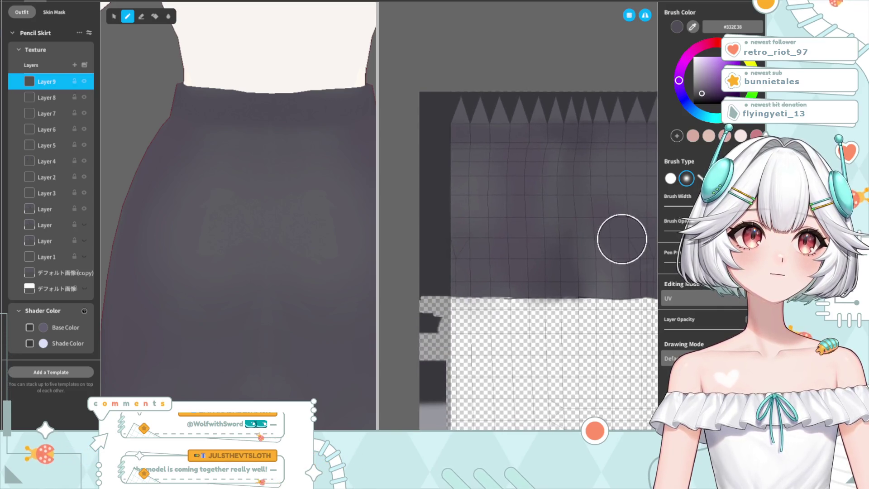
pyautogui.moveTo(476, 217); pyautogui.dragTo(450, 193)
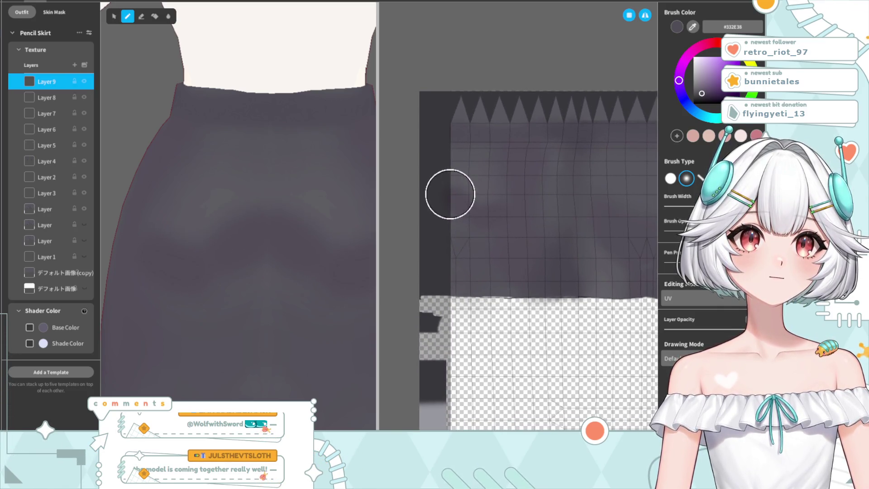
pyautogui.moveTo(497, 207); pyautogui.dragTo(450, 204)
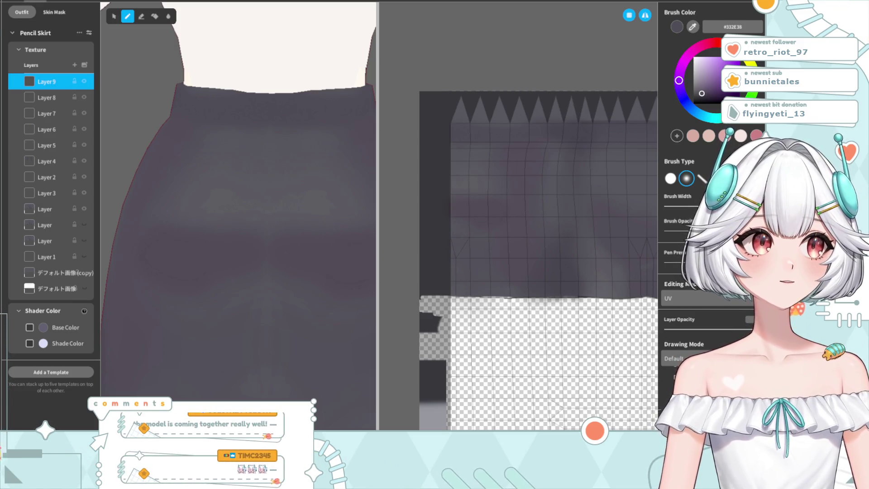
pyautogui.click(684, 358)
pyautogui.click(674, 375)
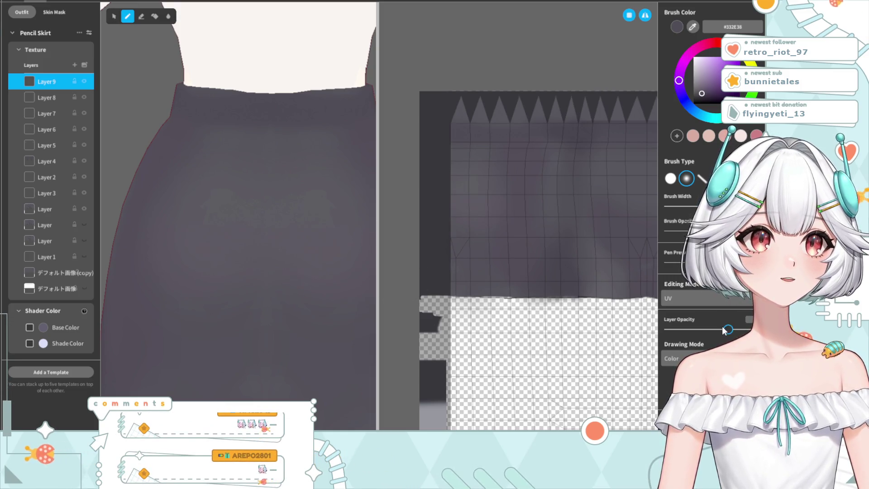
# Step: Add a dark shadow stroke across the hips and switch Layer 9's blend mode to Hue
pyautogui.scroll(-5, 344, 317)
pyautogui.scroll(5, 308, 326)
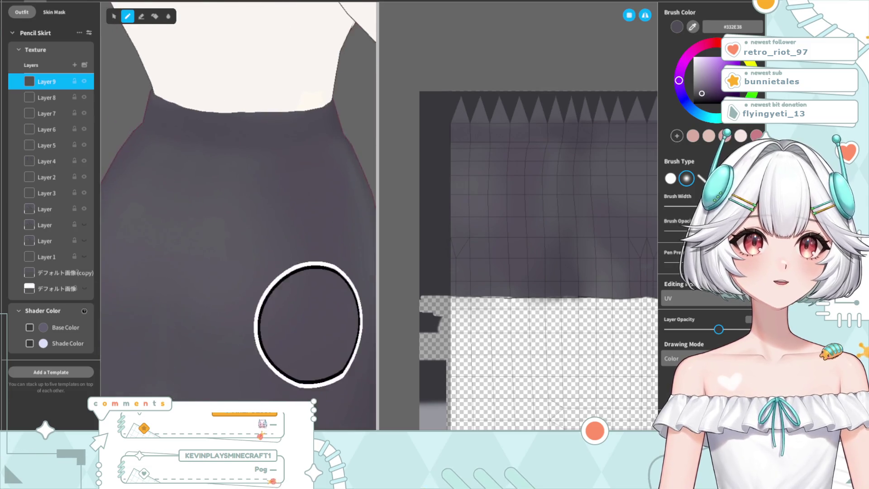
pyautogui.scroll(-5, 303, 326)
pyautogui.scroll(1, 306, 308)
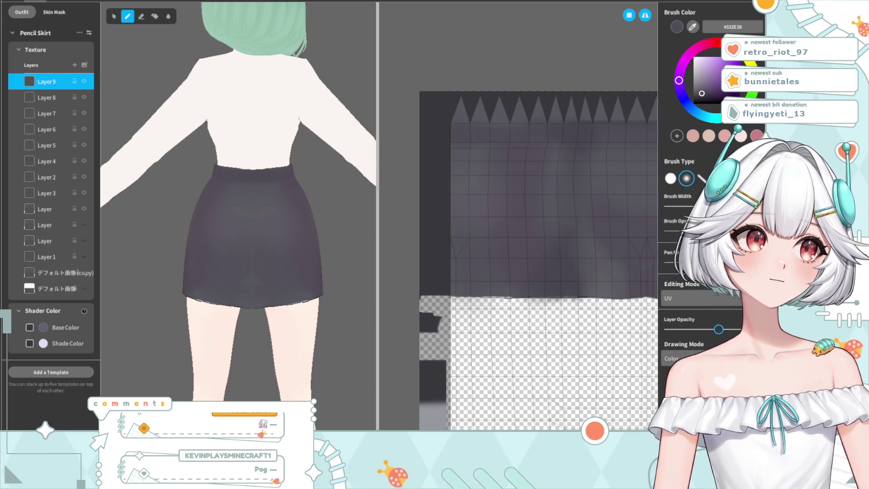
pyautogui.moveTo(199, 211); pyautogui.dragTo(308, 213)
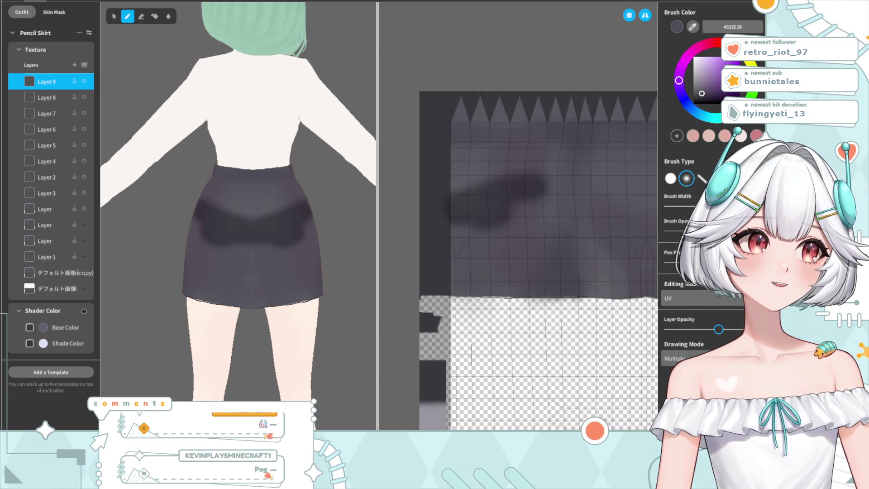
pyautogui.click(674, 358)
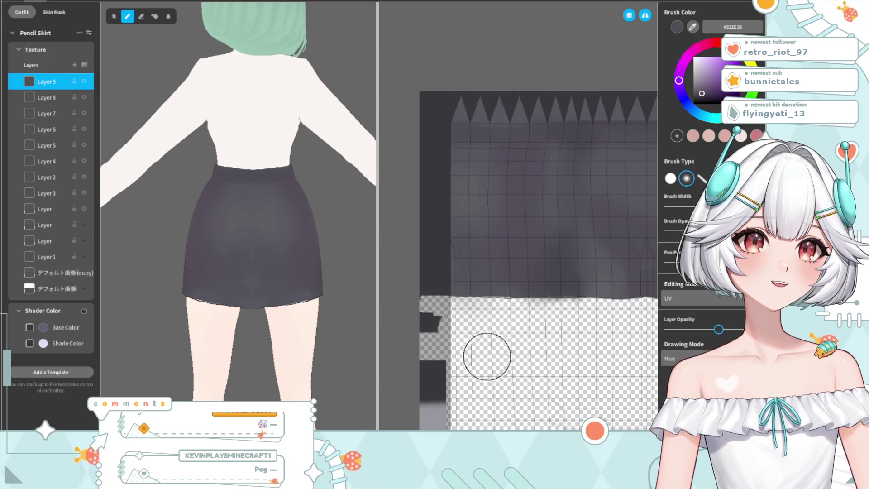
# Step: Hide the trial shading Layer 9 and bring up its layer options
pyautogui.scroll(-3, 233, 294)
pyautogui.moveTo(311, 328)
pyautogui.mouseDown(button='right')
pyautogui.moveTo(319, 332)
pyautogui.moveTo(303, 330)
pyautogui.mouseUp(button='right')
pyautogui.scroll(2, 303, 330)
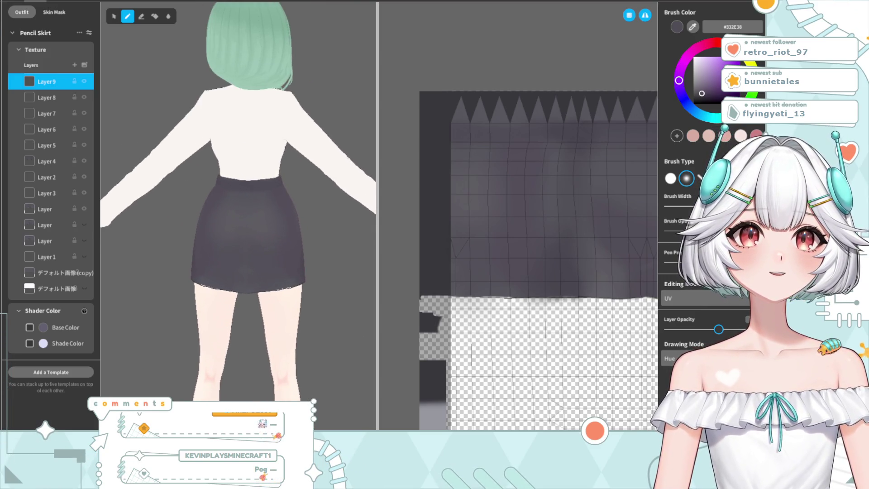
pyautogui.click(84, 82)
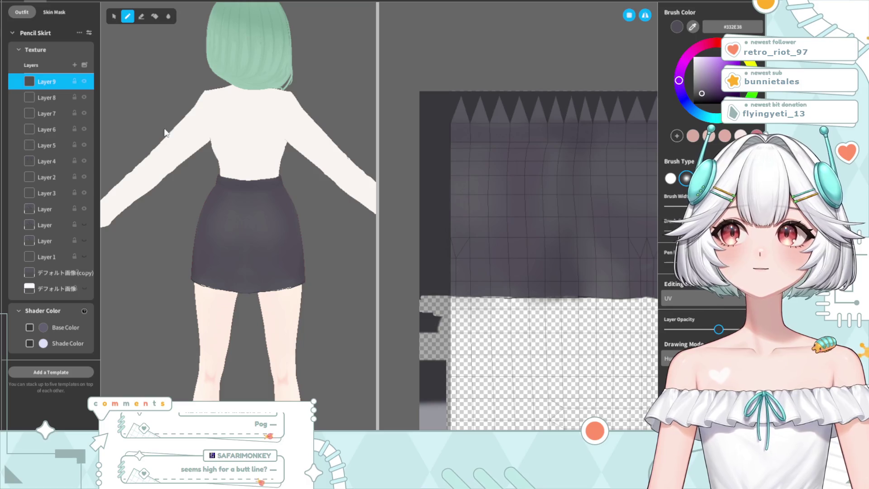
pyautogui.scroll(2, 118, 106)
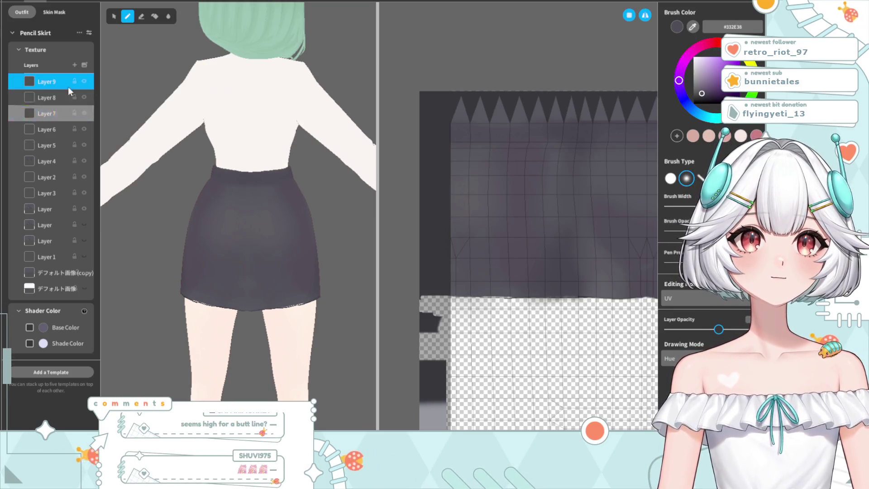
pyautogui.rightClick(55, 85)
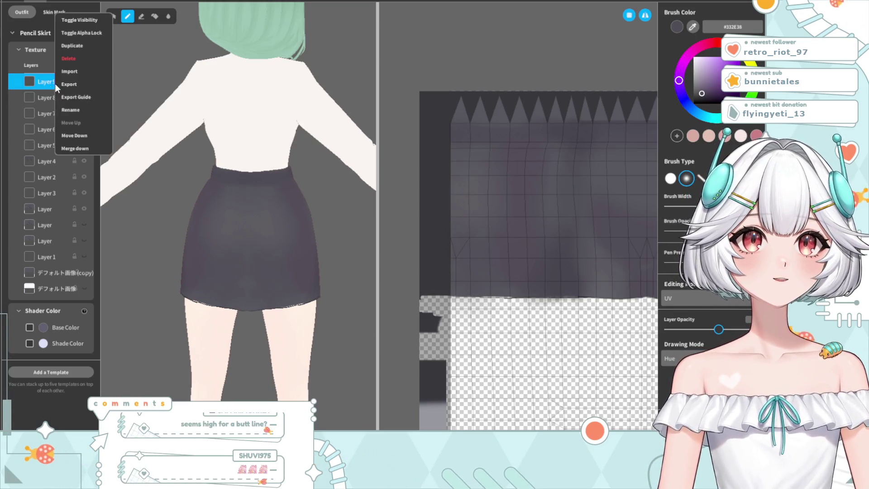
# Step: Delete the trial Layer 9 and turn the model to inspect the skirt's side
pyautogui.click(68, 58)
pyautogui.scroll(-5, 268, 217)
pyautogui.moveTo(268, 218)
pyautogui.mouseDown(button='right')
pyautogui.moveTo(258, 254)
pyautogui.moveTo(349, 250)
pyautogui.moveTo(327, 259)
pyautogui.moveTo(320, 250)
pyautogui.mouseUp(button='right')
pyautogui.scroll(3, 213, 226)
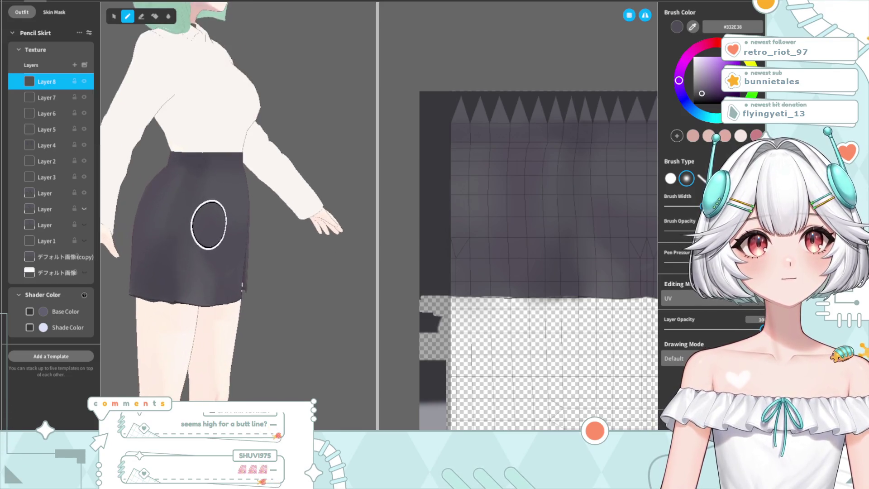
pyautogui.scroll(3, 204, 228)
pyautogui.moveTo(205, 228)
pyautogui.mouseDown(button='right')
pyautogui.moveTo(263, 259)
pyautogui.moveTo(169, 257)
pyautogui.mouseUp(button='right')
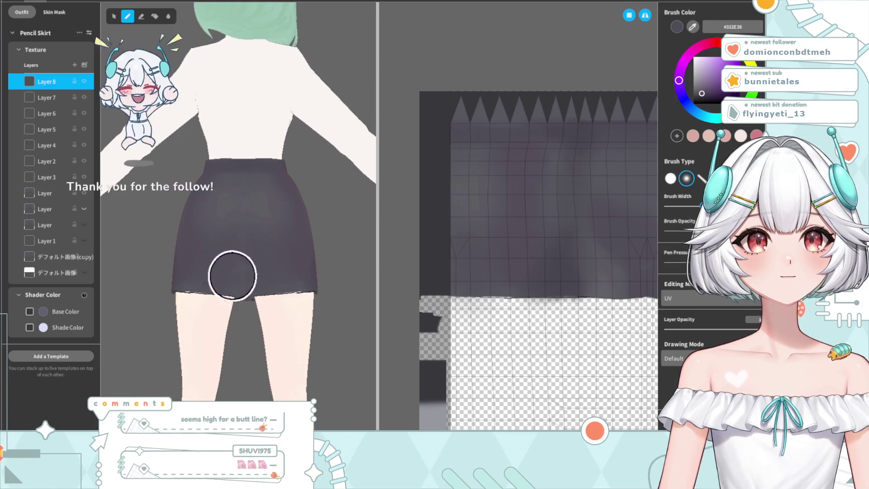
# Step: Add a fresh empty Layer 9 to the Pencil Skirt texture
pyautogui.scroll(-5, 301, 330)
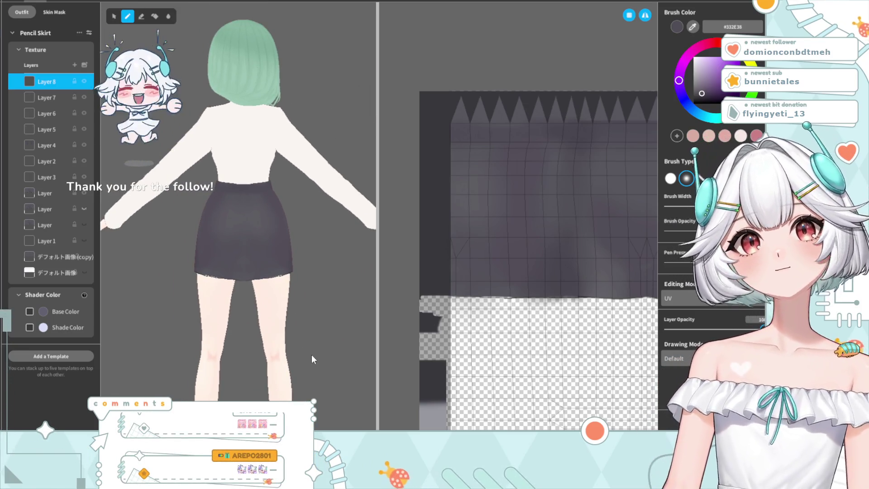
pyautogui.scroll(2, 249, 291)
pyautogui.scroll(2, 252, 203)
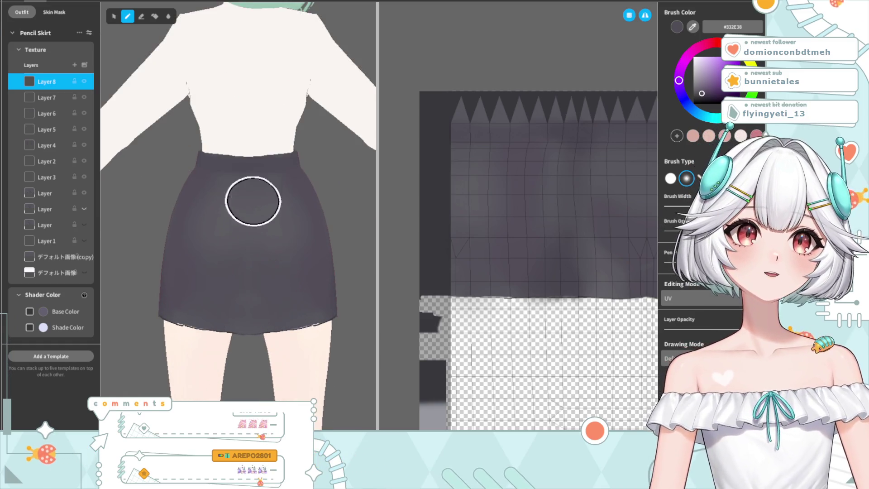
pyautogui.scroll(1, 213, 202)
pyautogui.scroll(2, 193, 224)
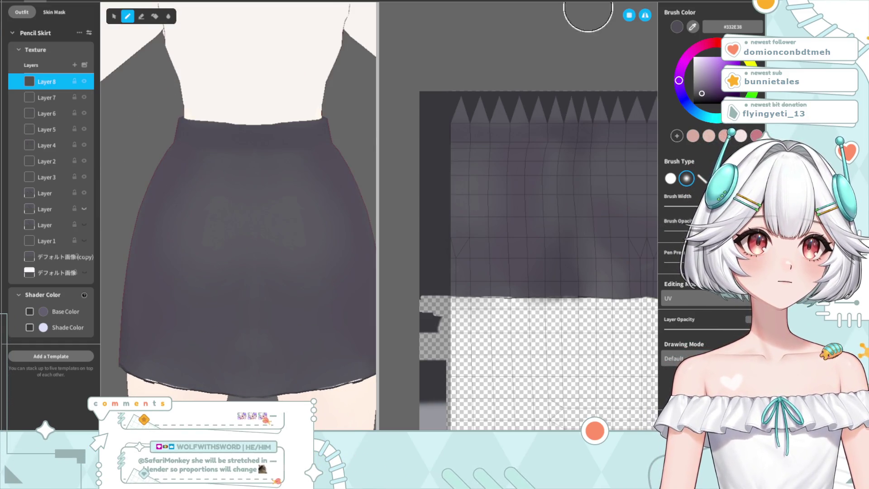
pyautogui.click(75, 65)
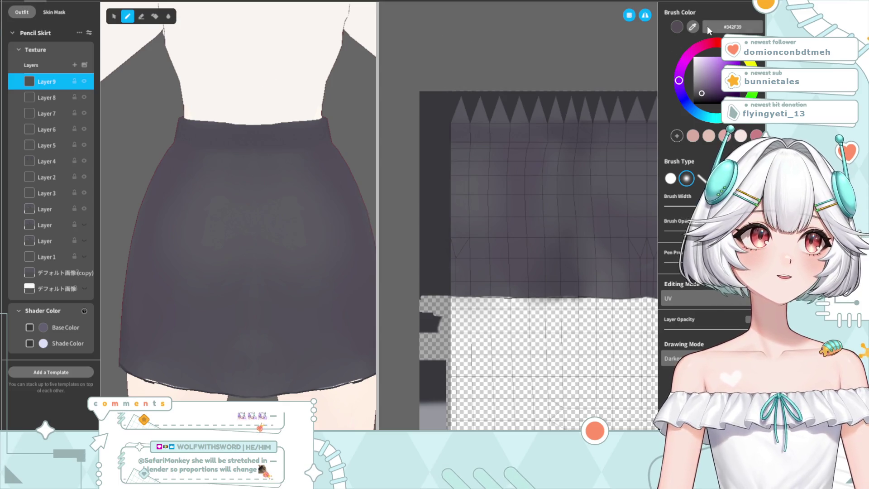
# Step: Sample the skirt's greyish colour as the brush colour and return to the brush
pyautogui.click(202, 331)
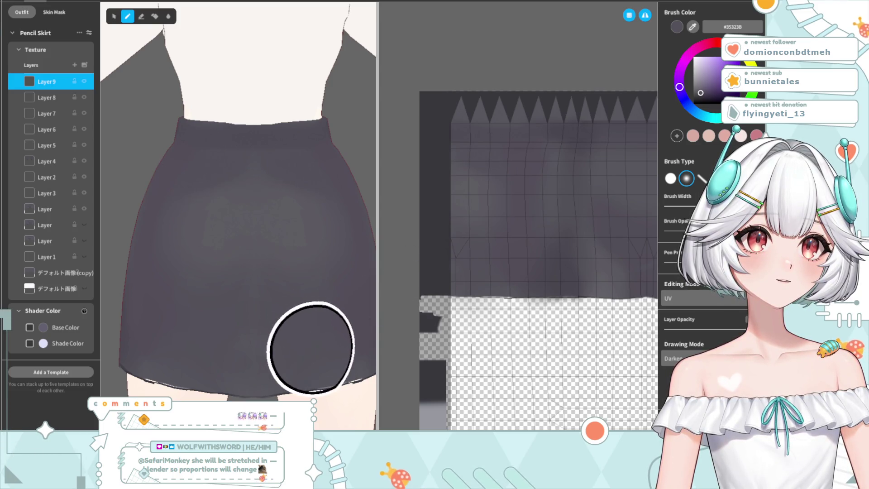
pyautogui.click(169, 18)
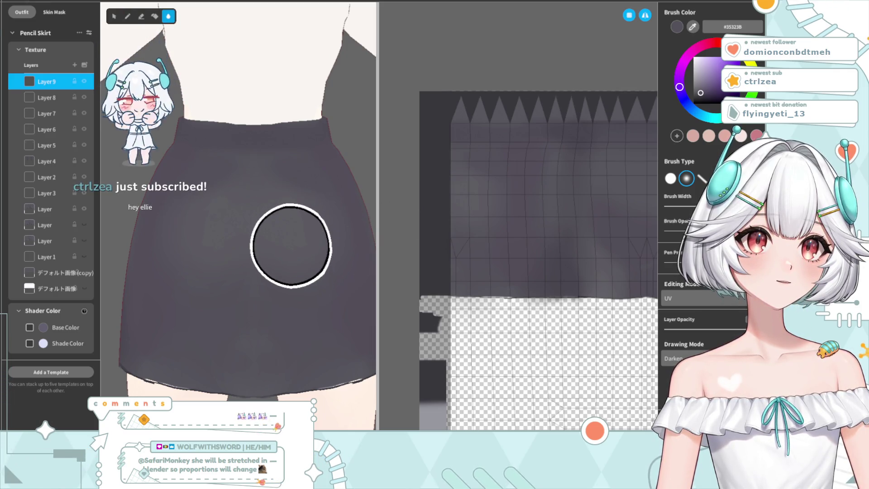
pyautogui.click(131, 16)
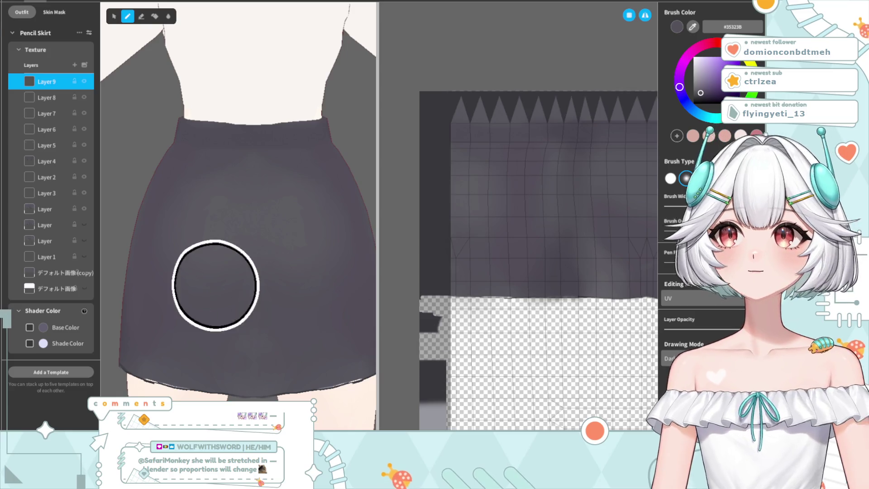
pyautogui.scroll(-2, 222, 285)
pyautogui.scroll(3, 240, 244)
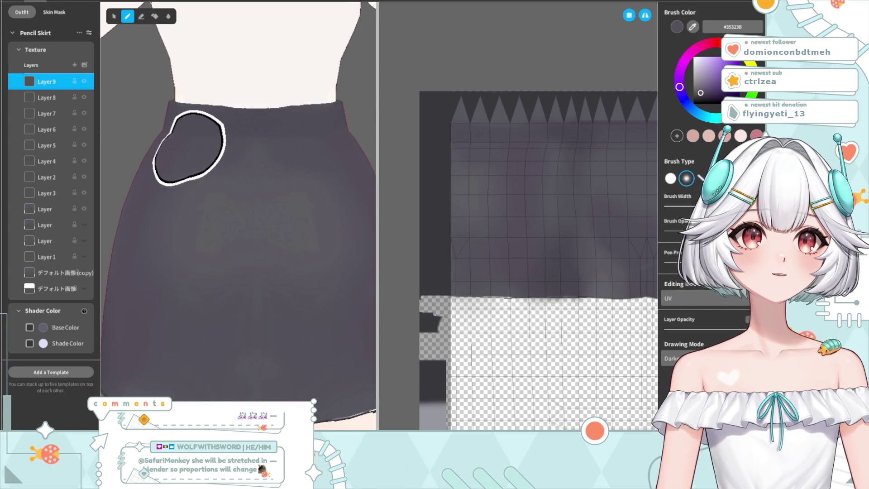
# Step: Switch to the Blur tool to soften the painted shading
pyautogui.click(168, 16)
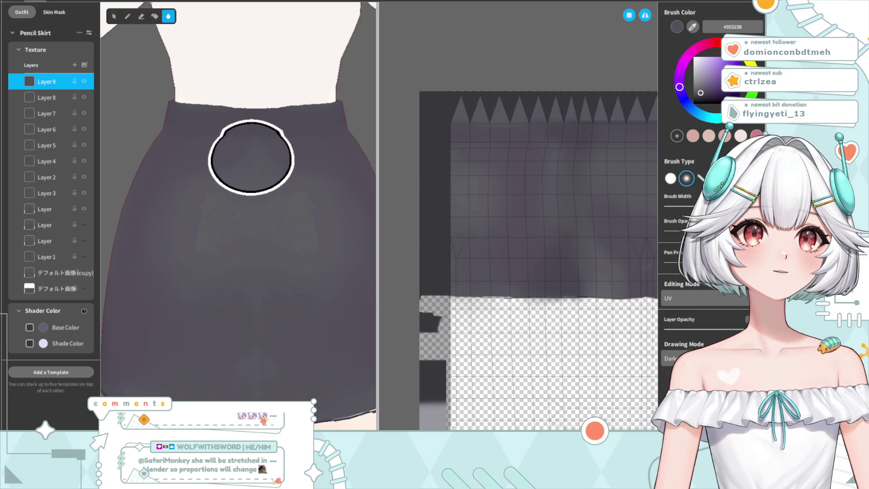
pyautogui.scroll(-2, 233, 310)
pyautogui.scroll(-2, 256, 368)
pyautogui.scroll(2, 285, 321)
pyautogui.scroll(3, 269, 309)
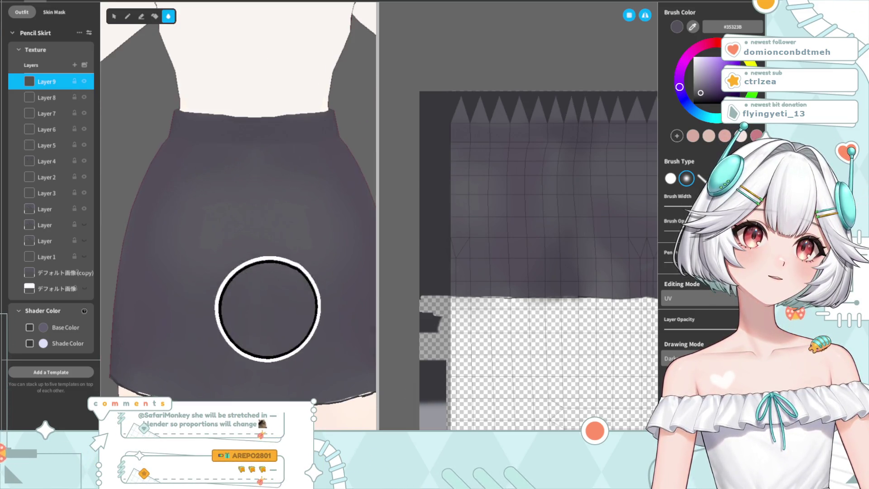
# Step: Erase some of the shading on the skirt from a side view
pyautogui.click(141, 17)
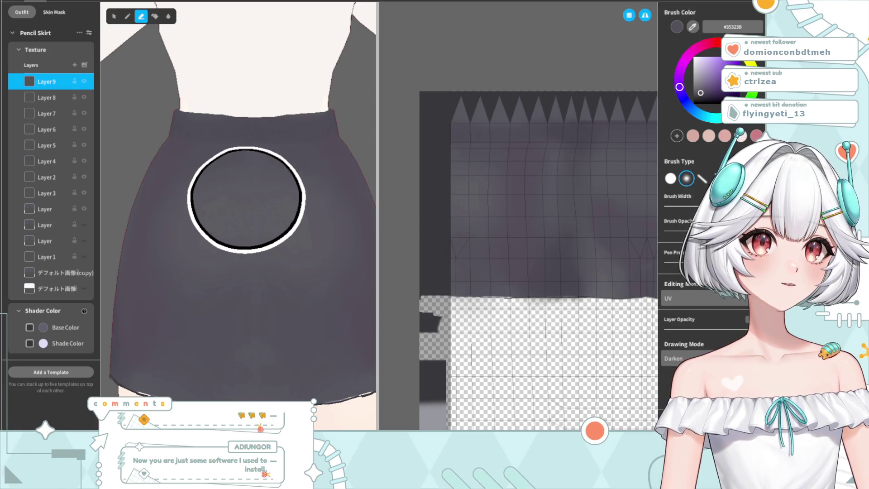
pyautogui.scroll(-5, 262, 262)
pyautogui.moveTo(323, 305)
pyautogui.mouseDown(button='right')
pyautogui.moveTo(279, 321)
pyautogui.moveTo(310, 326)
pyautogui.mouseUp(button='right')
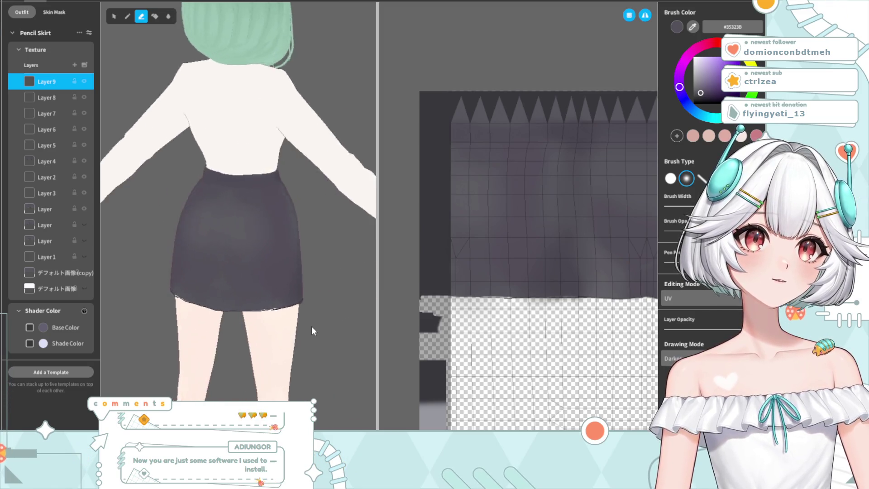
pyautogui.scroll(3, 271, 267)
pyautogui.scroll(3, 256, 265)
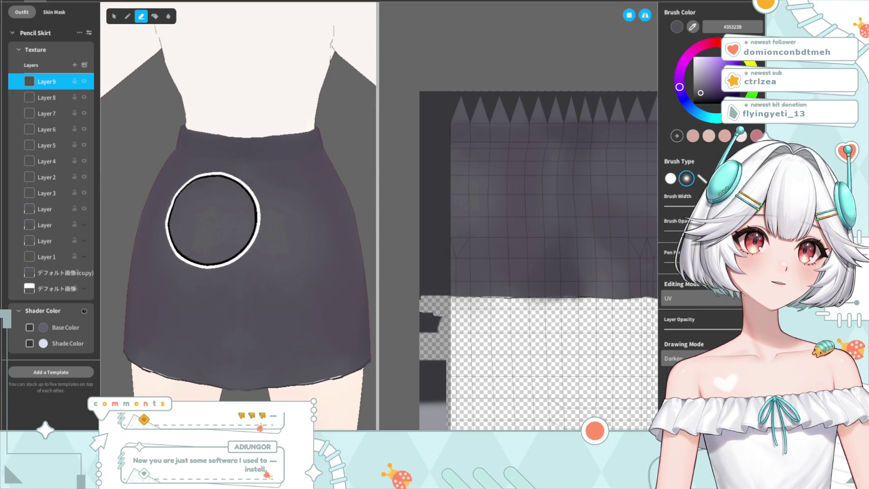
pyautogui.moveTo(182, 245); pyautogui.dragTo(326, 288)
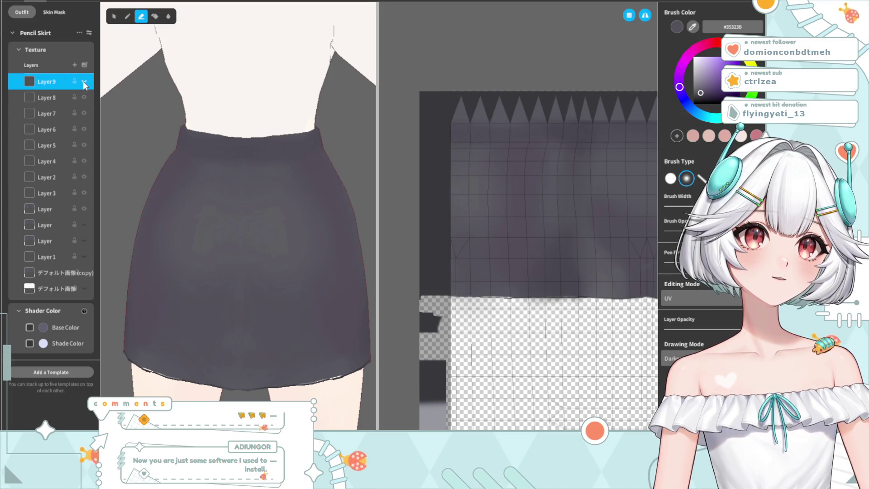
# Step: Add a new Layer 10 on top of the skirt's texture layers
pyautogui.scroll(-5, 362, 248)
pyautogui.moveTo(287, 291)
pyautogui.mouseDown(button='right')
pyautogui.moveTo(248, 335)
pyautogui.moveTo(291, 320)
pyautogui.mouseUp(button='right')
pyautogui.scroll(2, 291, 365)
pyautogui.scroll(2, 286, 310)
pyautogui.scroll(2, 285, 314)
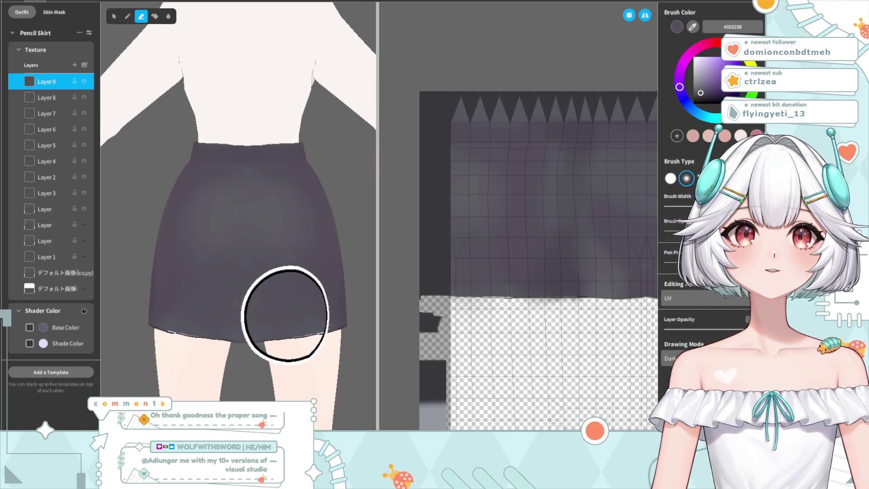
pyautogui.click(74, 65)
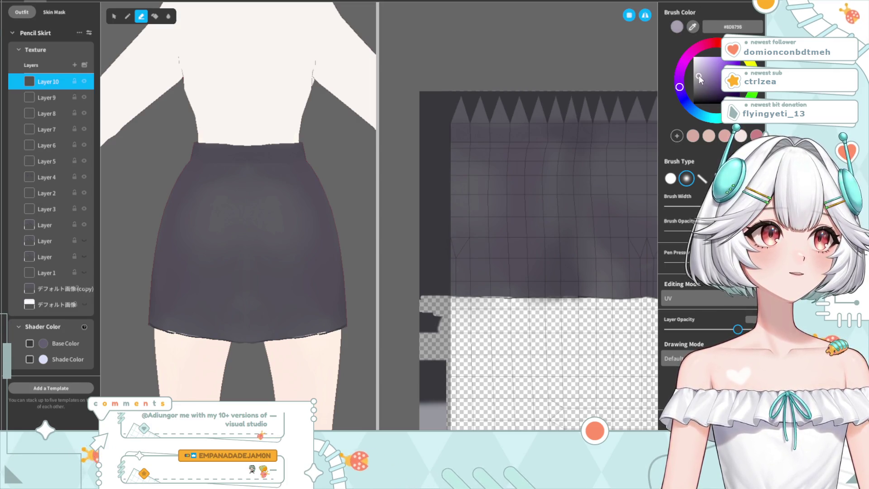
# Step: Try near-black and purple-grey, then eyedrop the skirt's dark grey #3D3C42 for the Brush
pyautogui.click(707, 103)
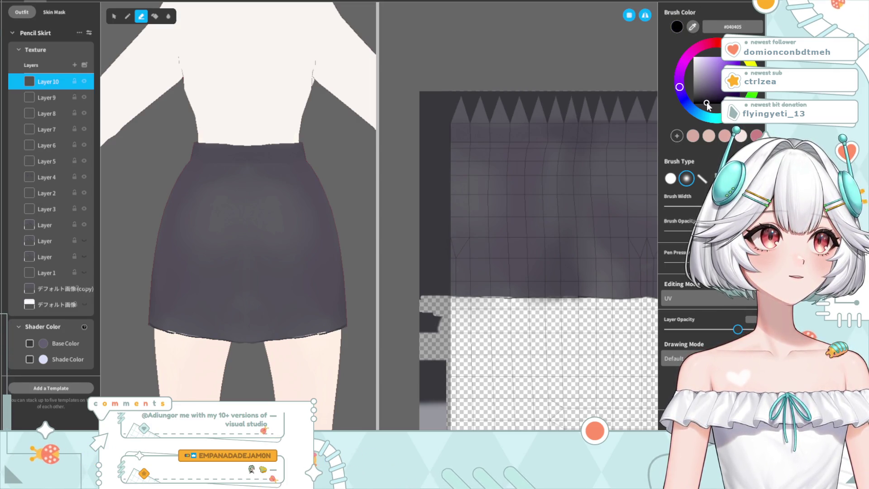
pyautogui.click(701, 73)
pyautogui.click(692, 27)
pyautogui.click(269, 202)
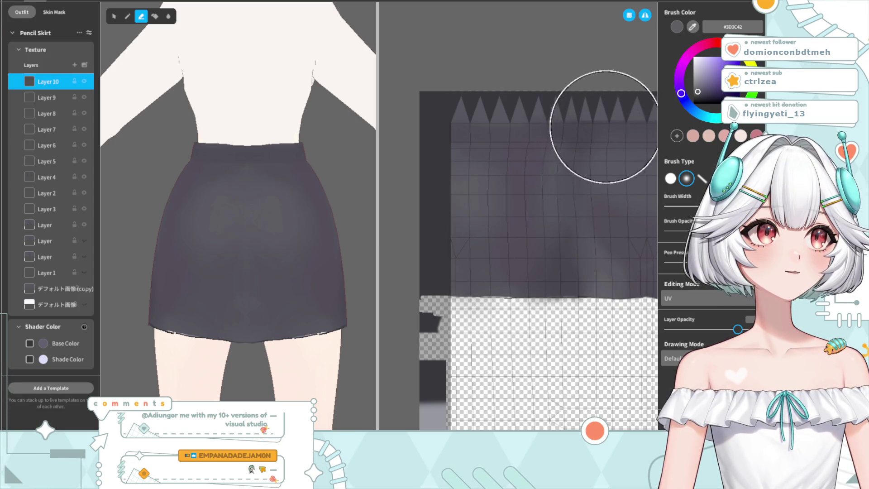
pyautogui.moveTo(580, 183); pyautogui.dragTo(578, 185, button='right')
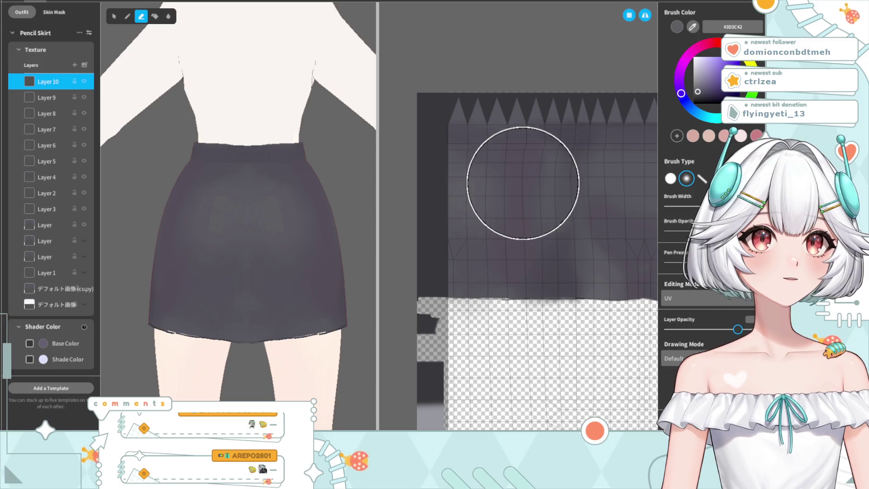
pyautogui.click(128, 17)
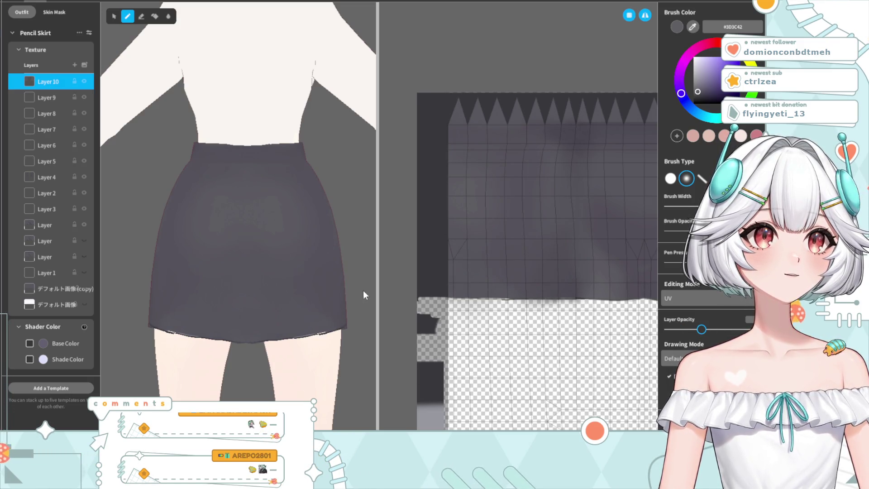
# Step: Turn down Layer 10's opacity with the Layer Opacity slider
pyautogui.moveTo(272, 316)
pyautogui.mouseDown(button='right')
pyautogui.moveTo(259, 295)
pyautogui.moveTo(285, 281)
pyautogui.mouseUp(button='right')
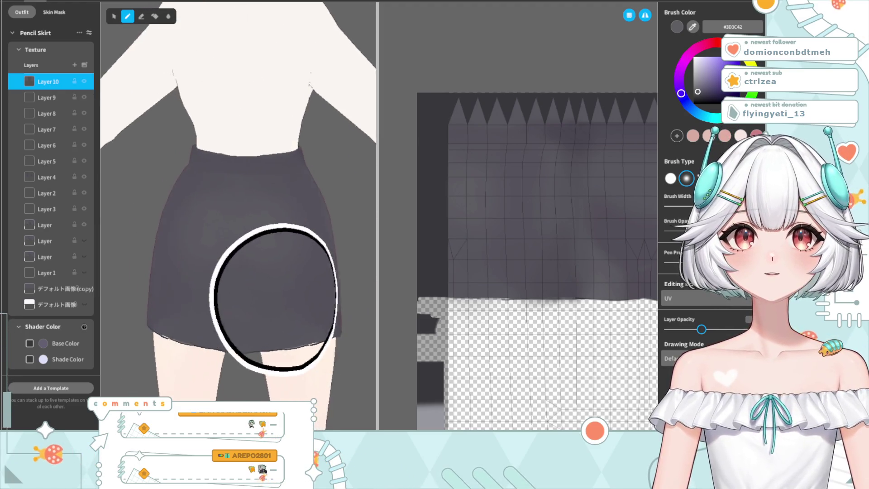
pyautogui.scroll(-5, 311, 307)
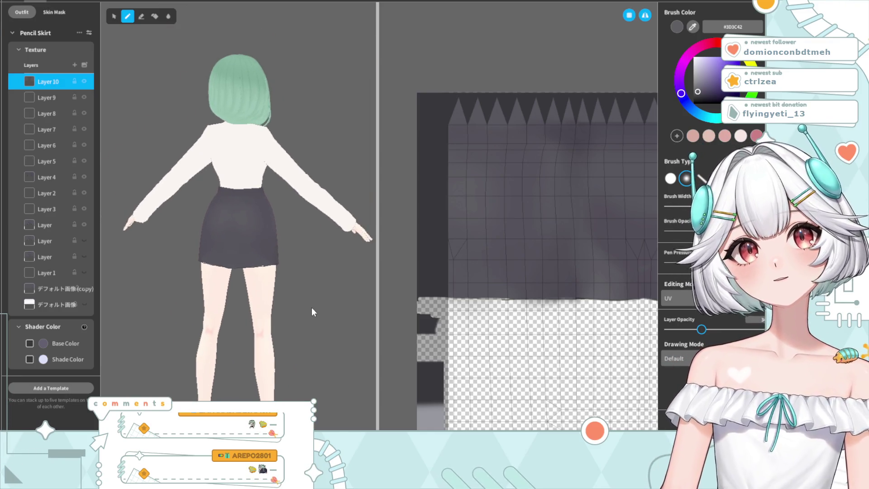
pyautogui.moveTo(702, 329)
pyautogui.mouseDown()
pyautogui.moveTo(668, 330)
pyautogui.moveTo(702, 330)
pyautogui.mouseUp()
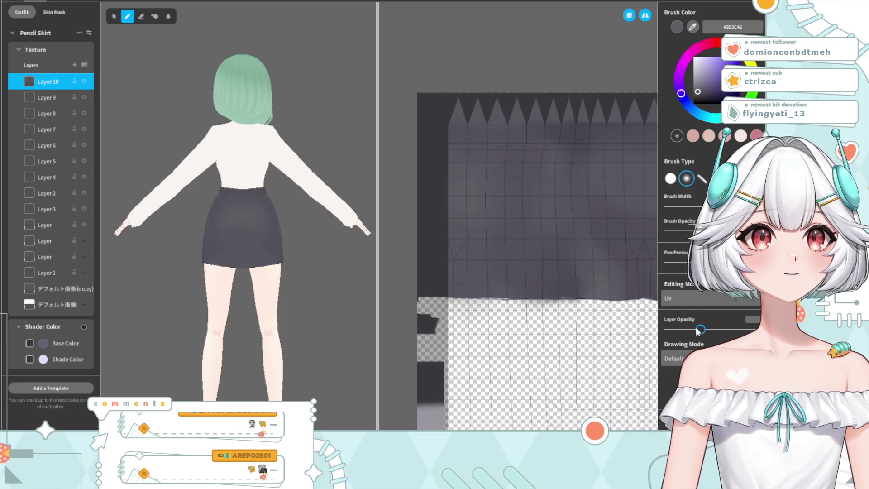
# Step: Orbit the model to a close-up of the skirt's front
pyautogui.moveTo(337, 308)
pyautogui.mouseDown(button='right')
pyautogui.moveTo(348, 313)
pyautogui.moveTo(349, 306)
pyautogui.mouseUp(button='right')
pyautogui.scroll(5, 327, 298)
pyautogui.moveTo(281, 296); pyautogui.dragTo(224, 295, button='right')
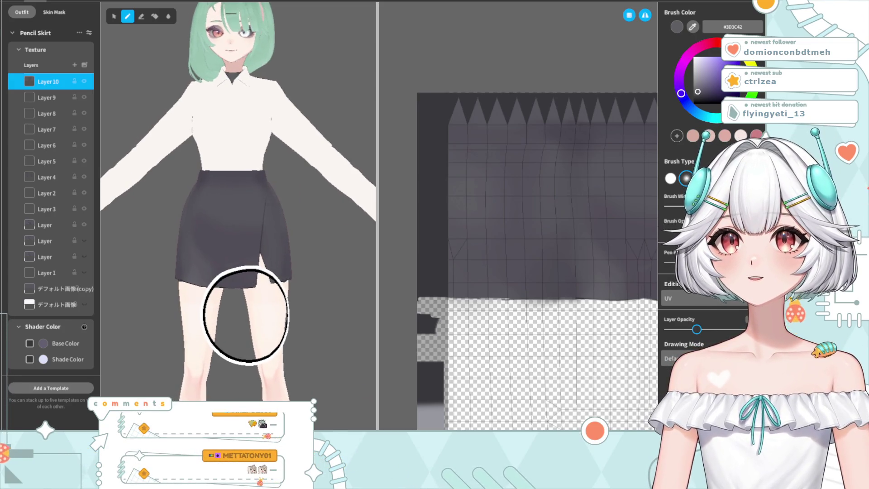
pyautogui.scroll(1, 244, 312)
pyautogui.scroll(3, 244, 312)
pyautogui.moveTo(193, 349)
pyautogui.mouseDown(button='right')
pyautogui.moveTo(250, 345)
pyautogui.moveTo(194, 368)
pyautogui.mouseUp(button='right')
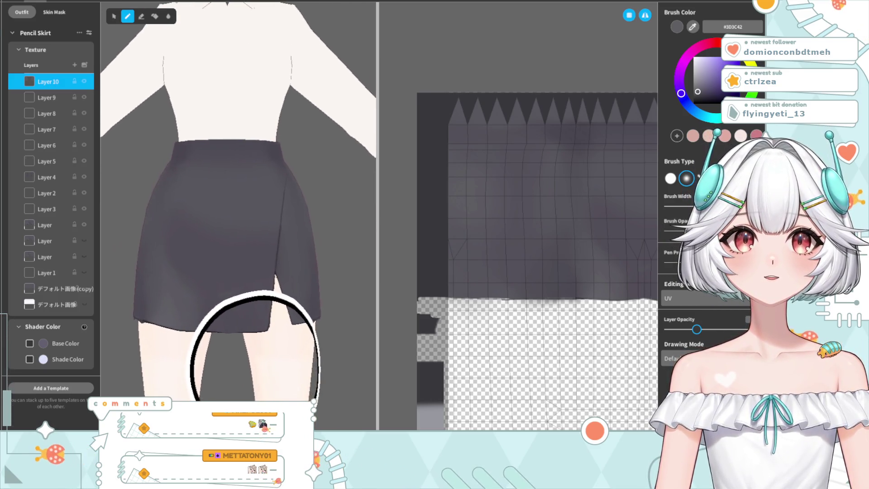
# Step: Sample a slightly darker grey #343139 from the skirt beside the front slit
pyautogui.moveTo(213, 210); pyautogui.dragTo(171, 194, button='right')
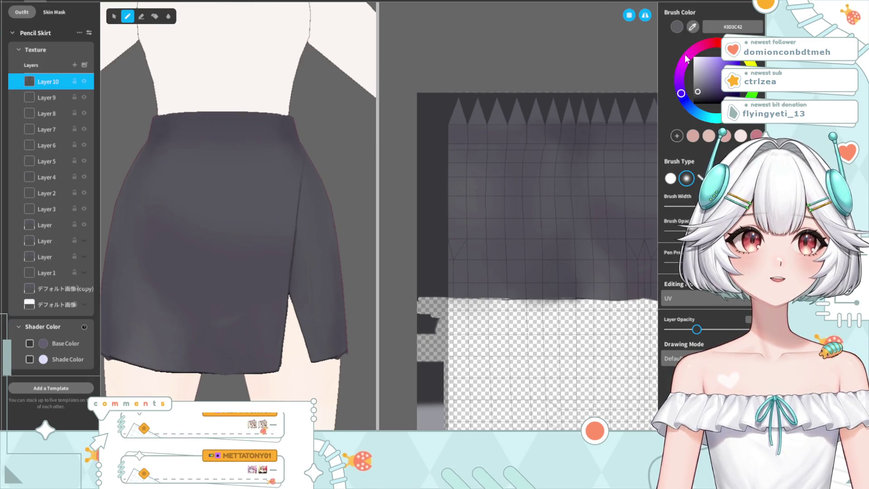
pyautogui.click(218, 215)
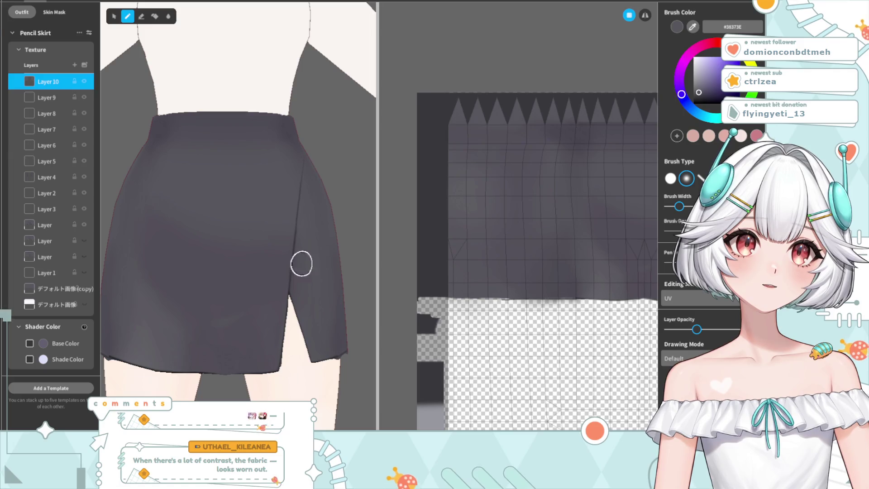
pyautogui.scroll(-2, 276, 272)
pyautogui.scroll(3, 244, 284)
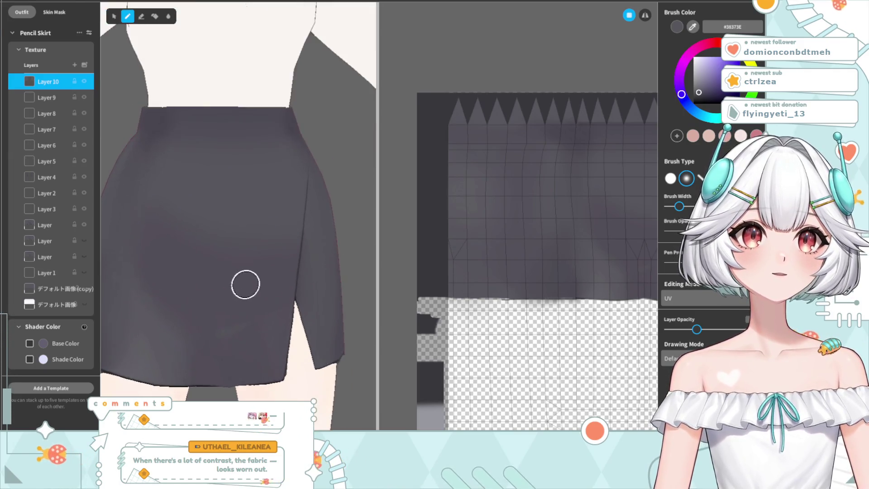
pyautogui.scroll(2, 252, 287)
pyautogui.scroll(-1, 258, 291)
pyautogui.moveTo(264, 303); pyautogui.dragTo(267, 303, button='right')
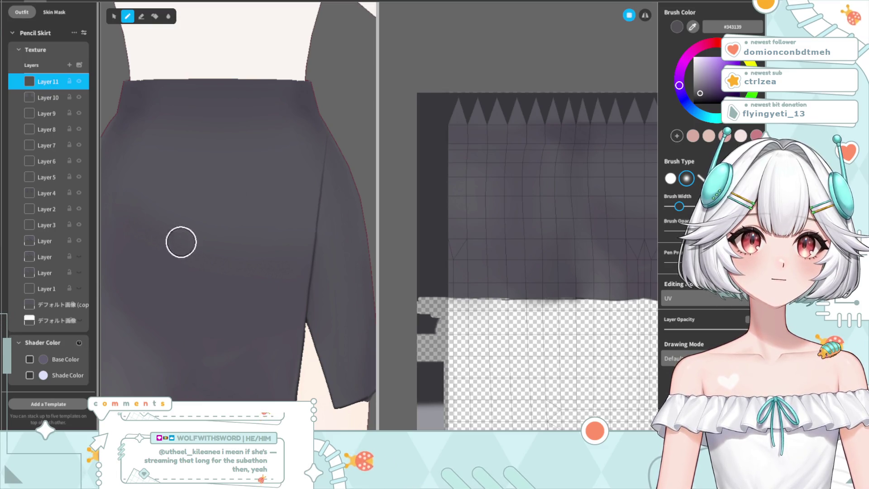
pyautogui.scroll(-5, 179, 242)
pyautogui.scroll(-3, 275, 333)
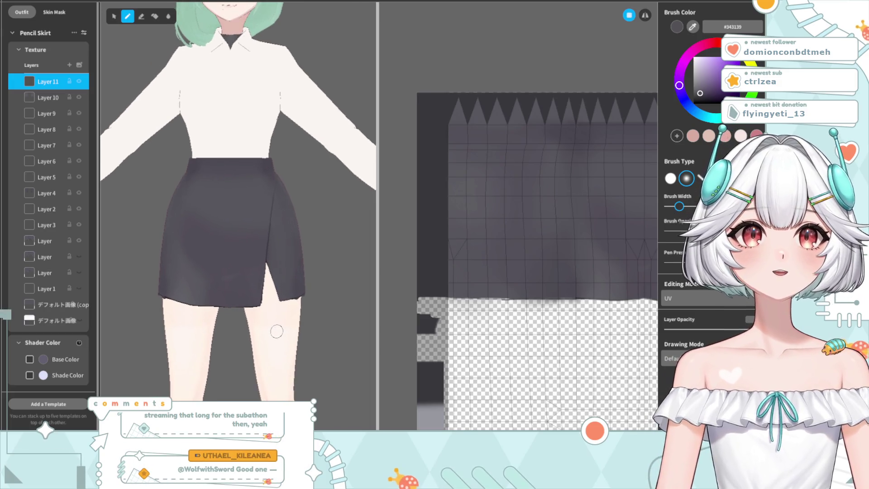
pyautogui.moveTo(273, 323)
pyautogui.mouseDown(button='right')
pyautogui.moveTo(338, 333)
pyautogui.moveTo(311, 330)
pyautogui.mouseUp(button='right')
pyautogui.moveTo(251, 324)
pyautogui.mouseDown(button='right')
pyautogui.moveTo(283, 332)
pyautogui.moveTo(274, 328)
pyautogui.mouseUp(button='right')
pyautogui.scroll(3, 263, 317)
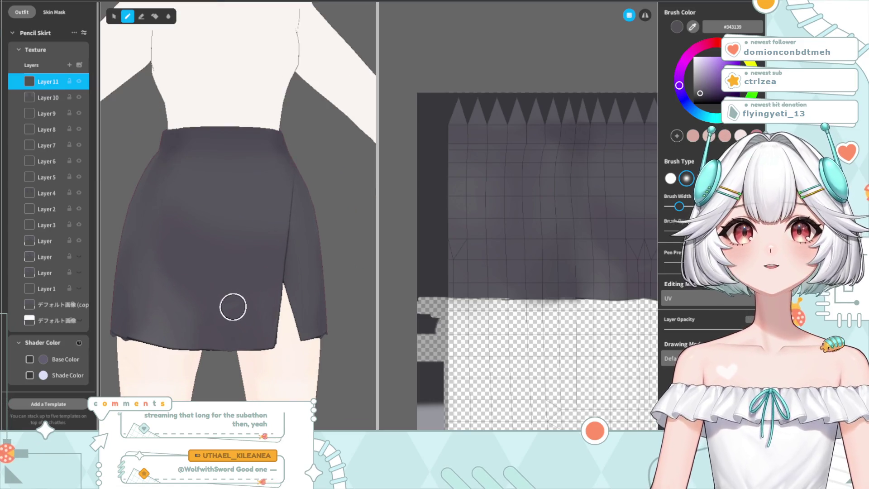
pyautogui.moveTo(224, 286)
pyautogui.mouseDown(button='right')
pyautogui.moveTo(298, 226)
pyautogui.moveTo(238, 240)
pyautogui.moveTo(223, 311)
pyautogui.moveTo(311, 353)
pyautogui.moveTo(307, 300)
pyautogui.mouseUp(button='right')
pyautogui.scroll(1, 244, 305)
pyautogui.scroll(3, 220, 303)
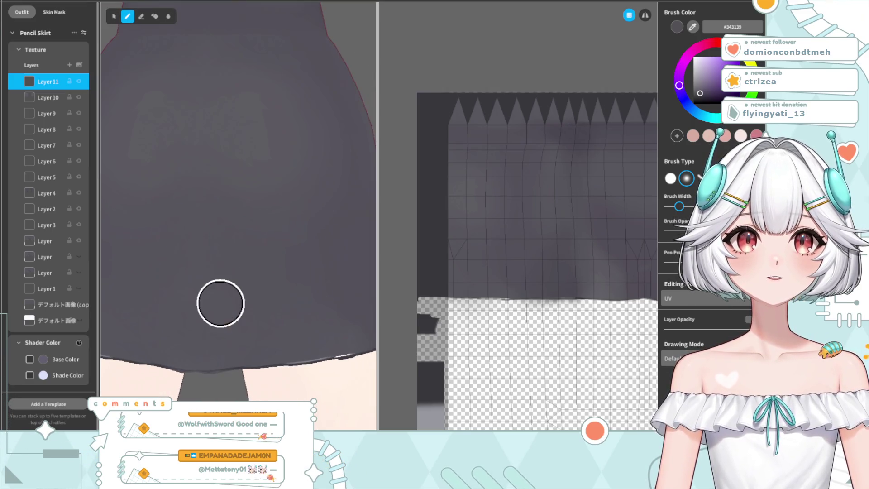
pyautogui.moveTo(228, 290)
pyautogui.mouseDown(button='middle')
pyautogui.moveTo(297, 29)
pyautogui.moveTo(273, 176)
pyautogui.mouseUp(button='middle')
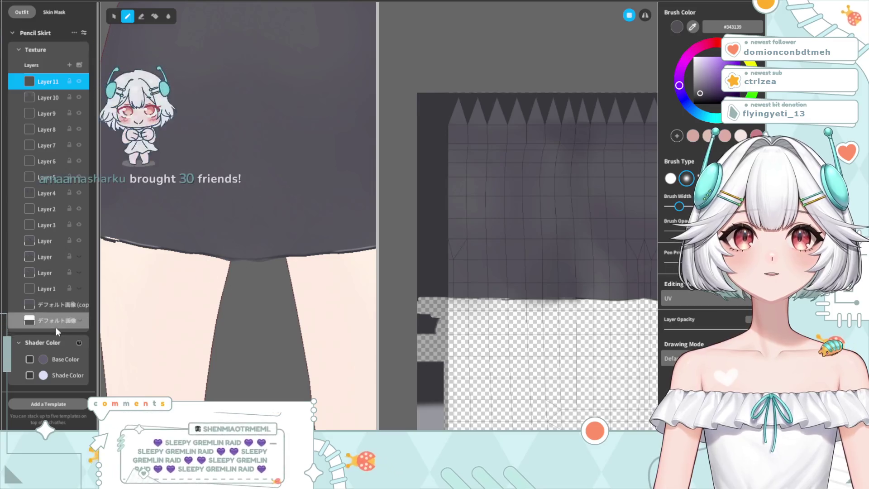
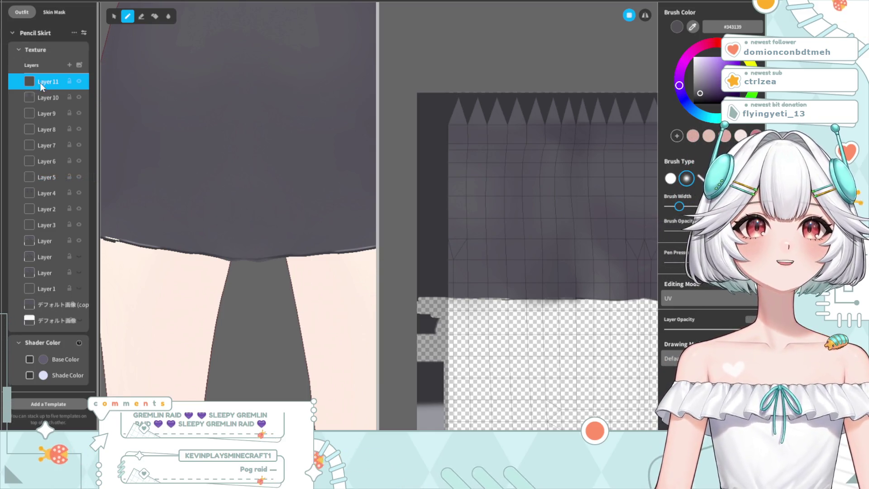
# Step: Delete the hidden layer, the grey unwanted layers and both default image layers from the texture
pyautogui.rightClick(42, 270)
pyautogui.click(51, 272)
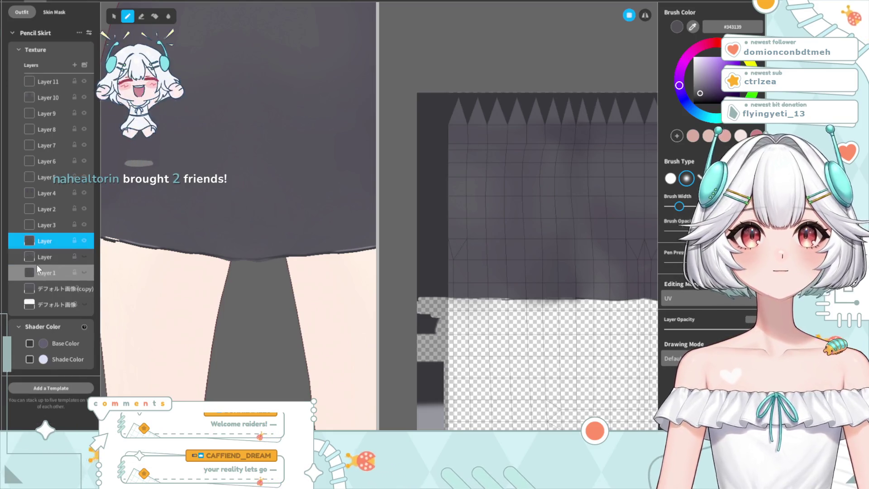
pyautogui.rightClick(47, 241)
pyautogui.click(31, 256)
pyautogui.rightClick(34, 263)
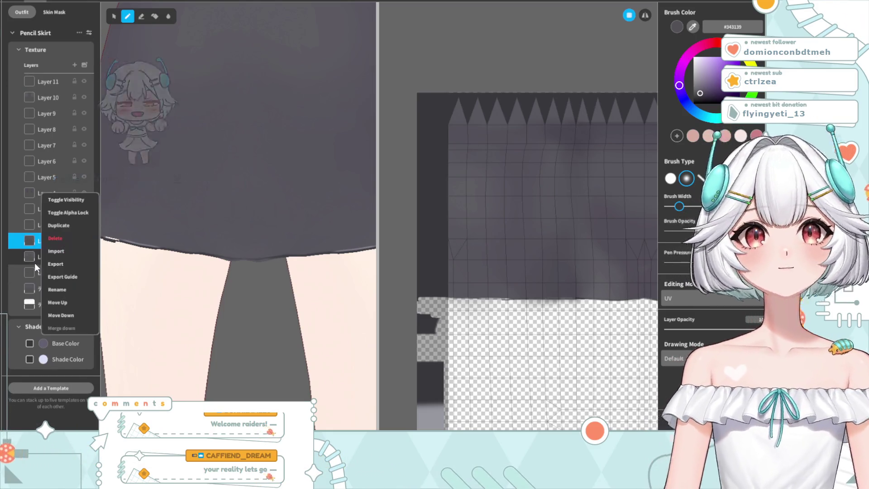
pyautogui.click(64, 241)
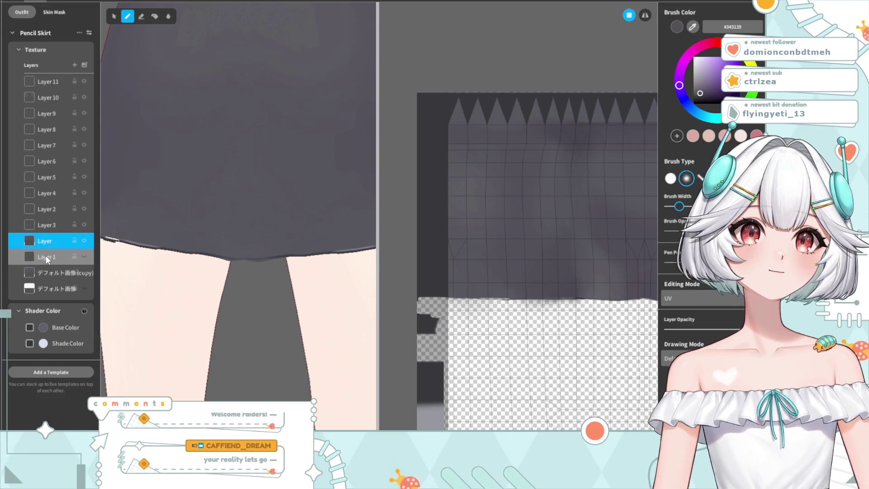
pyautogui.rightClick(45, 255)
pyautogui.click(66, 230)
pyautogui.rightClick(41, 257)
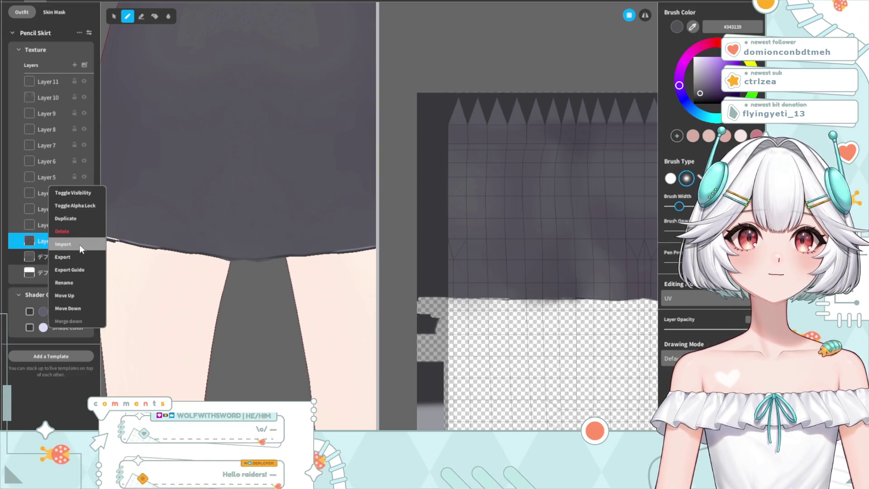
pyautogui.click(72, 233)
pyautogui.rightClick(57, 257)
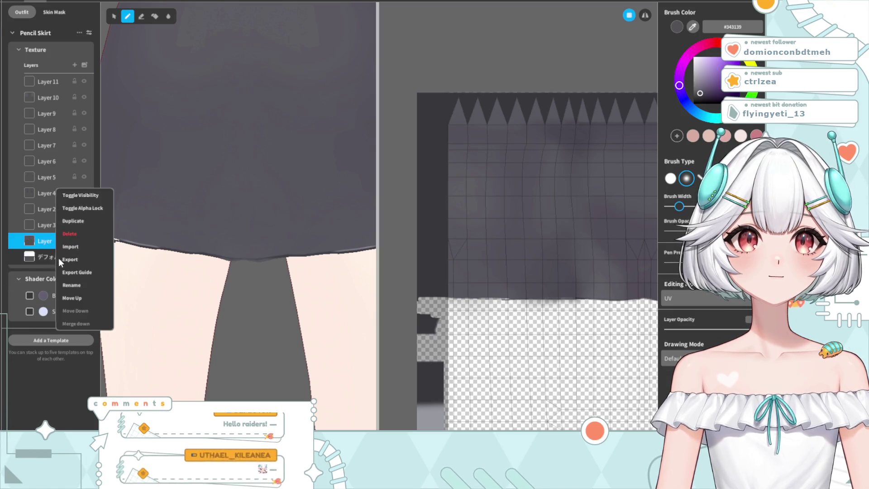
pyautogui.click(79, 239)
# Step: Merge the lower numbered layers, up through Layer 6, down into the bottom Layer
pyautogui.rightClick(46, 235)
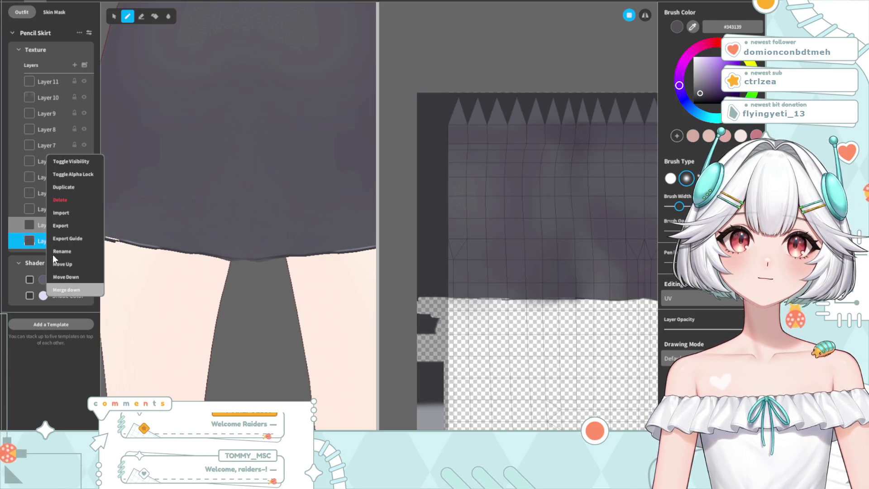
pyautogui.click(77, 288)
pyautogui.rightClick(40, 220)
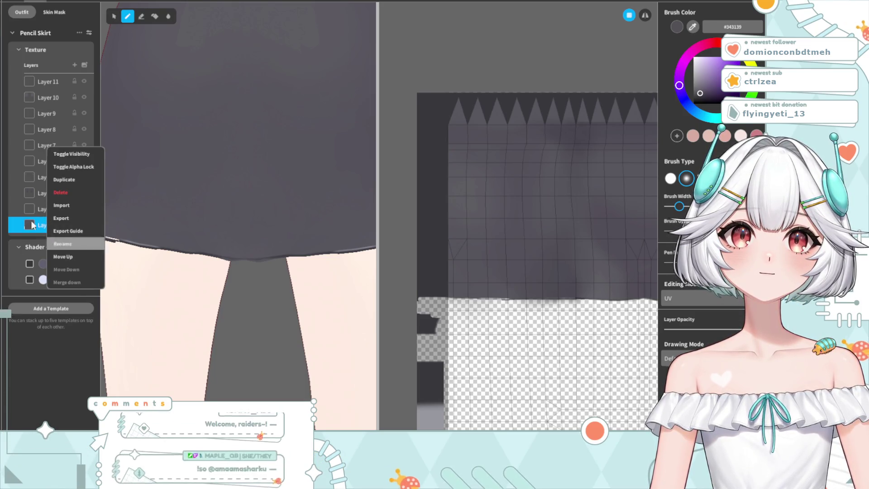
pyautogui.rightClick(31, 208)
pyautogui.click(73, 276)
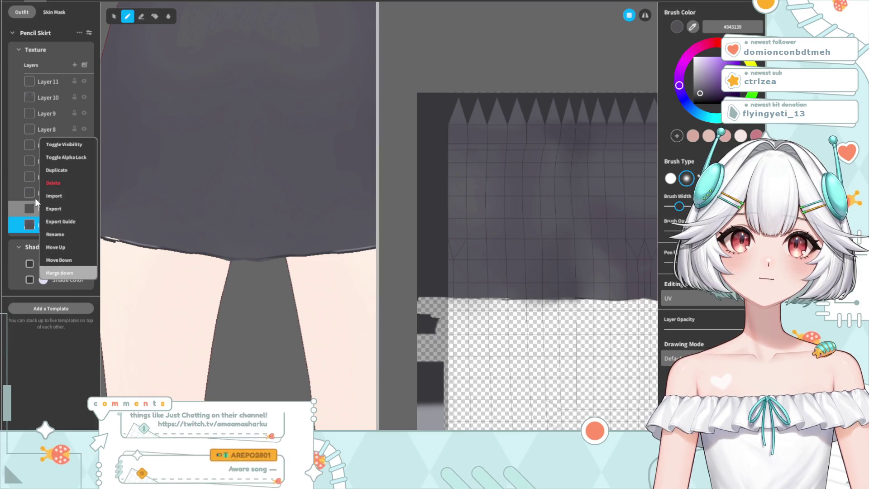
pyautogui.rightClick(33, 194)
pyautogui.click(76, 260)
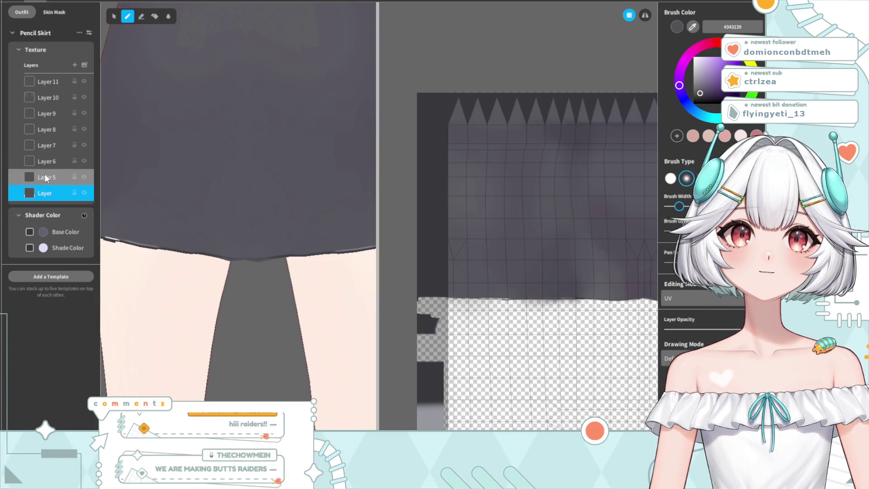
pyautogui.rightClick(34, 176)
pyautogui.click(88, 240)
pyautogui.rightClick(45, 171)
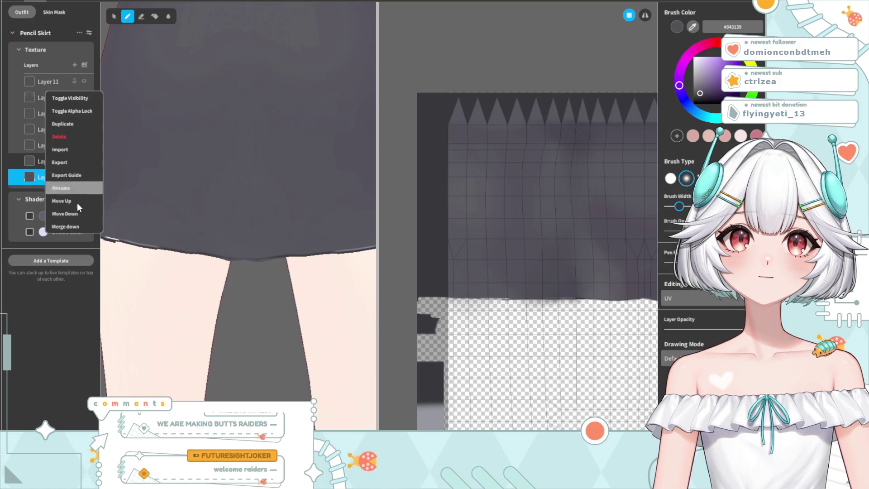
pyautogui.click(77, 221)
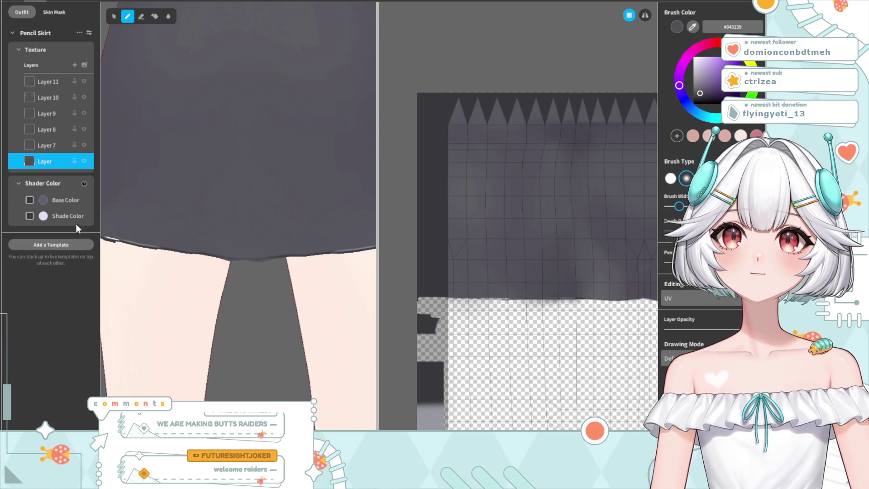
# Step: Merge Layers 7 through 11 down into the bottom Layer, leaving a single texture layer
pyautogui.rightClick(50, 144)
pyautogui.click(81, 200)
pyautogui.rightClick(39, 132)
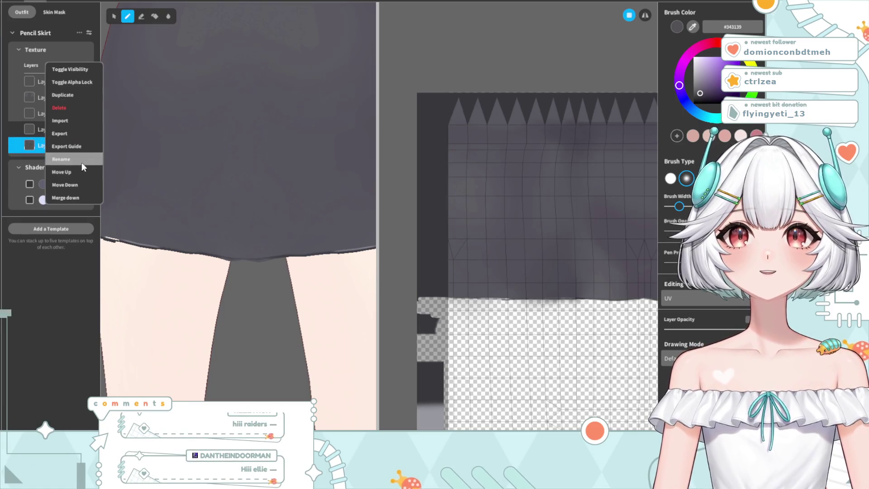
pyautogui.click(58, 162)
pyautogui.rightClick(37, 113)
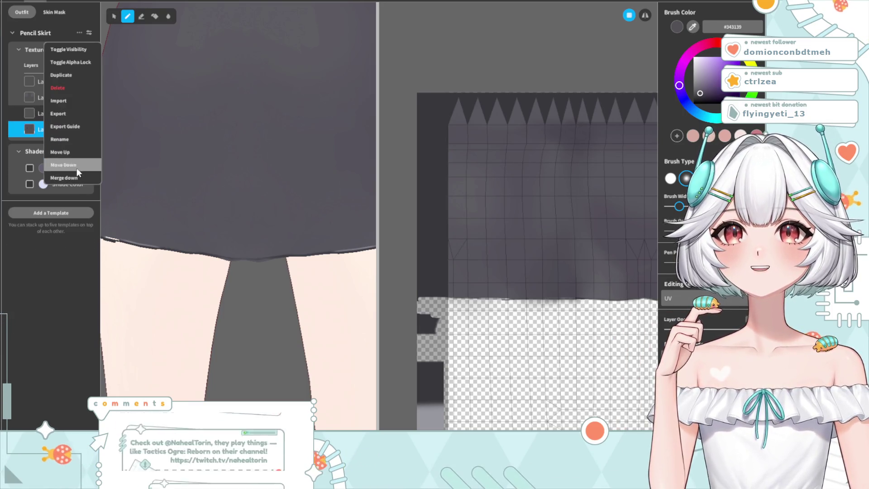
pyautogui.click(67, 175)
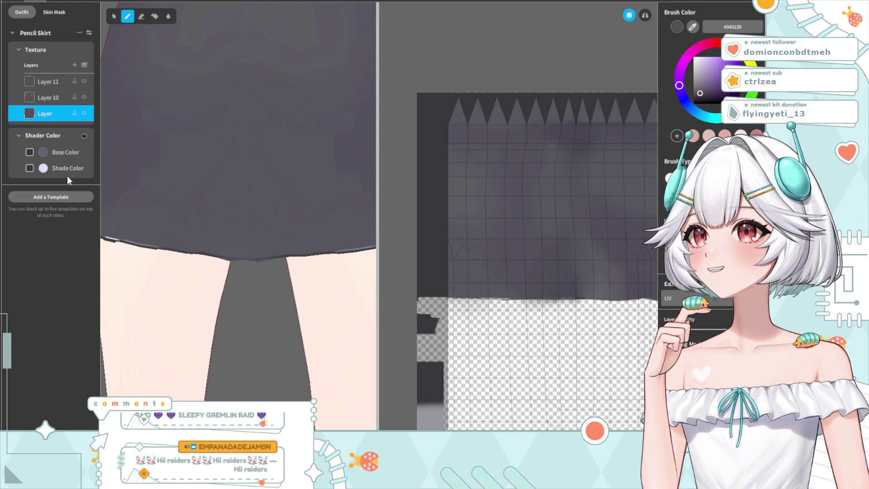
pyautogui.rightClick(58, 93)
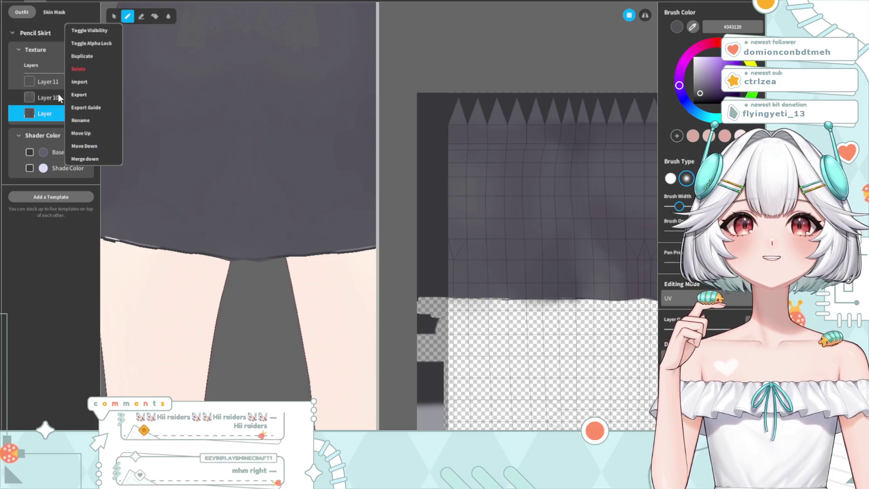
pyautogui.click(91, 156)
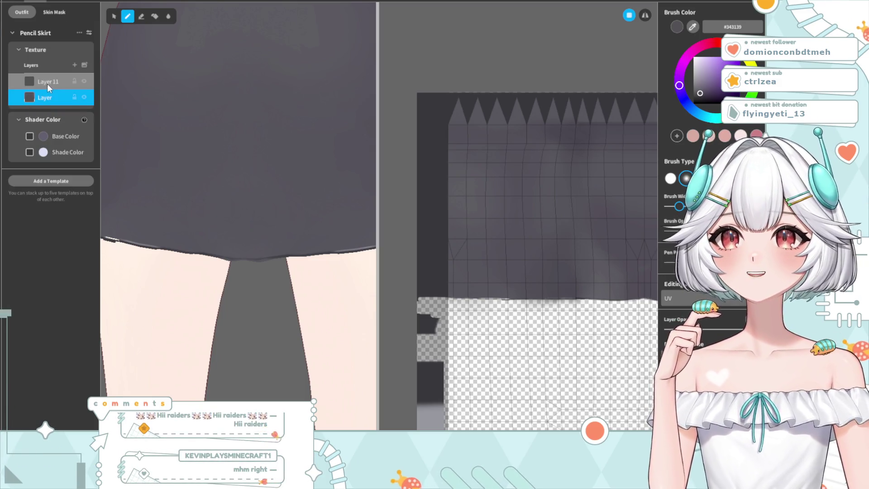
pyautogui.rightClick(48, 84)
pyautogui.click(86, 152)
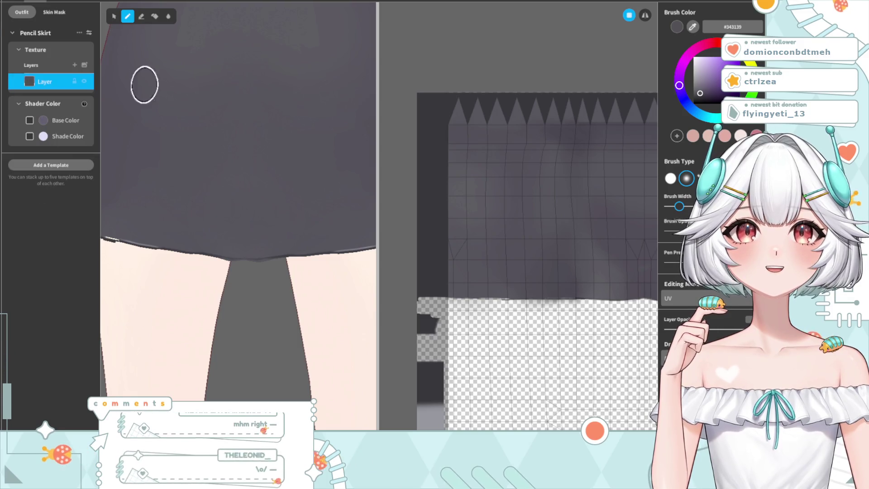
# Step: Zoom and pan the 3D and UV texture views onto the skirt hem
pyautogui.scroll(3, 268, 264)
pyautogui.moveTo(272, 287)
pyautogui.mouseDown(button='middle')
pyautogui.moveTo(264, 130)
pyautogui.moveTo(270, 263)
pyautogui.mouseUp(button='middle')
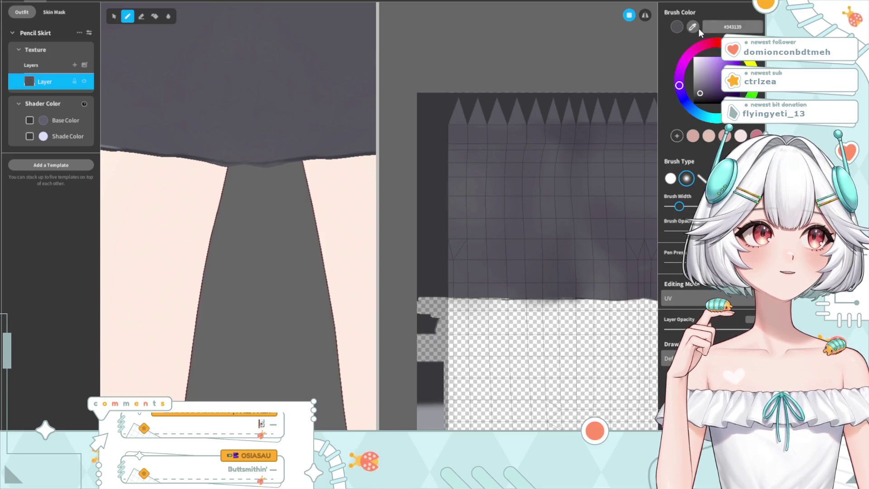
pyautogui.moveTo(604, 225)
pyautogui.mouseDown(button='right')
pyautogui.moveTo(568, 199)
pyautogui.moveTo(578, 171)
pyautogui.mouseUp(button='right')
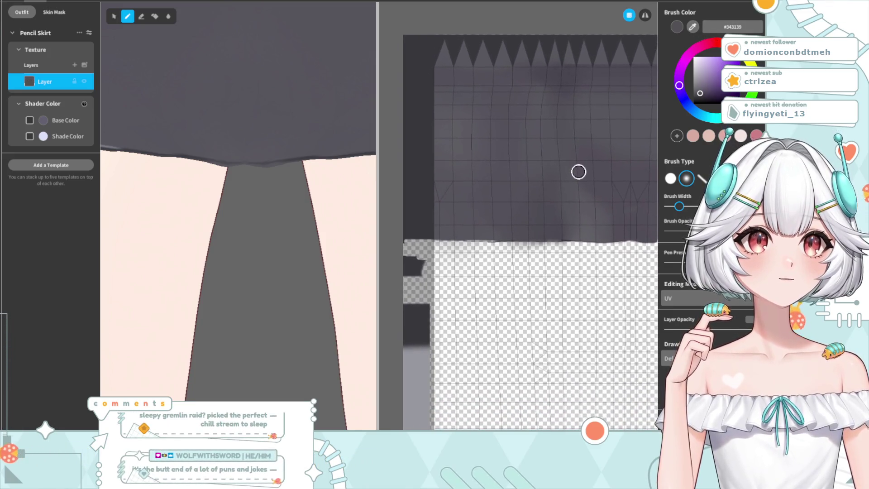
pyautogui.moveTo(136, 184)
pyautogui.mouseDown(button='right')
pyautogui.moveTo(159, 252)
pyautogui.moveTo(233, 260)
pyautogui.moveTo(206, 263)
pyautogui.mouseUp(button='right')
pyautogui.scroll(5, 155, 252)
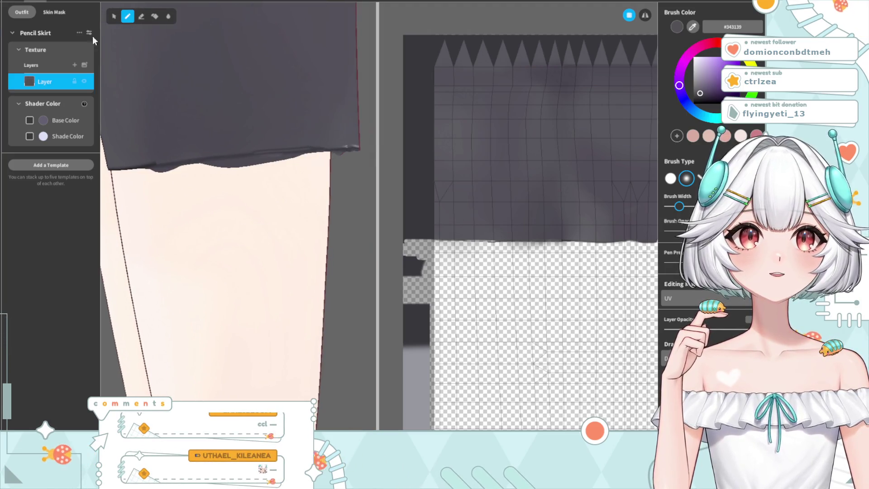
# Step: Use the Eraser at a slightly narrower width on the hem, then choose the soft airbrush brush
pyautogui.click(143, 20)
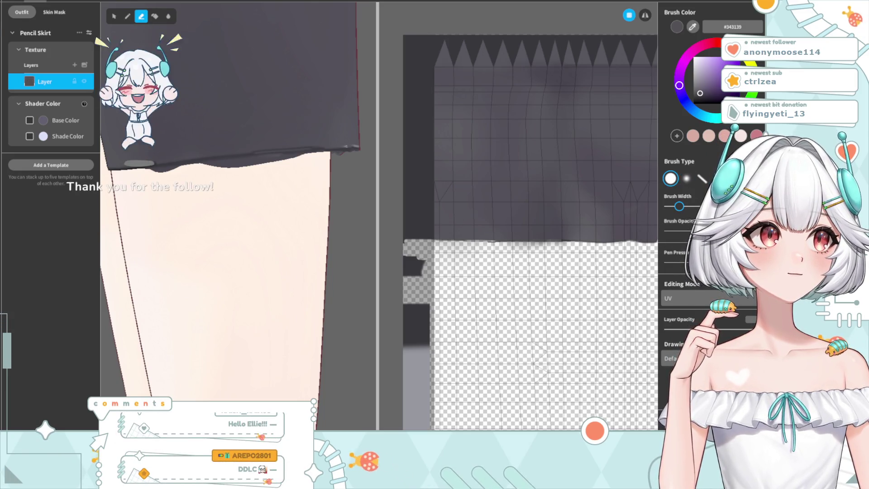
pyautogui.moveTo(679, 206); pyautogui.dragTo(676, 207)
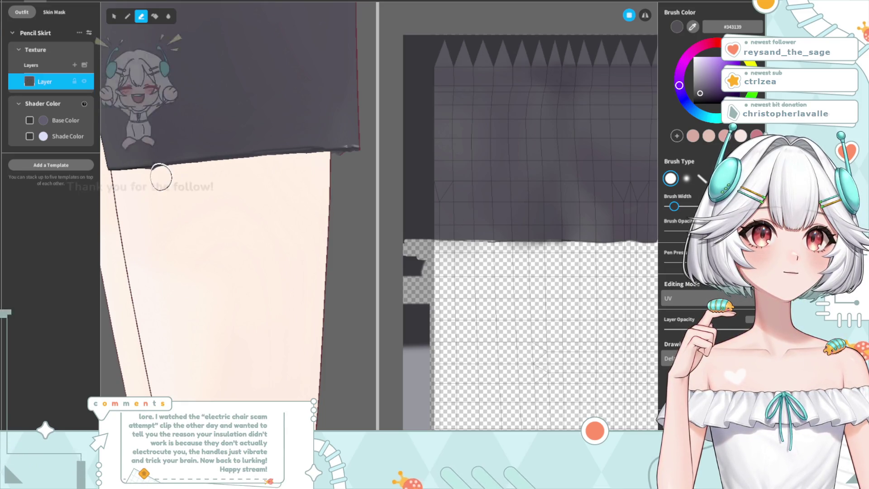
pyautogui.moveTo(163, 176); pyautogui.dragTo(358, 260, button='right')
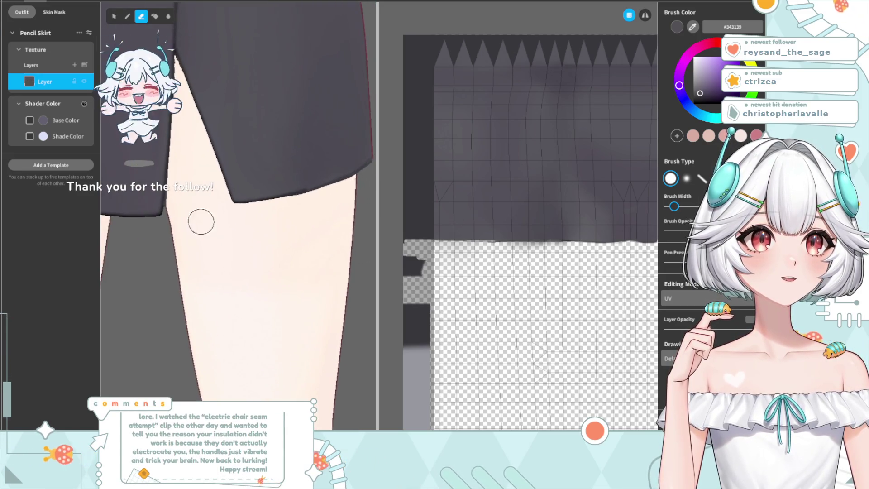
pyautogui.scroll(5, 258, 243)
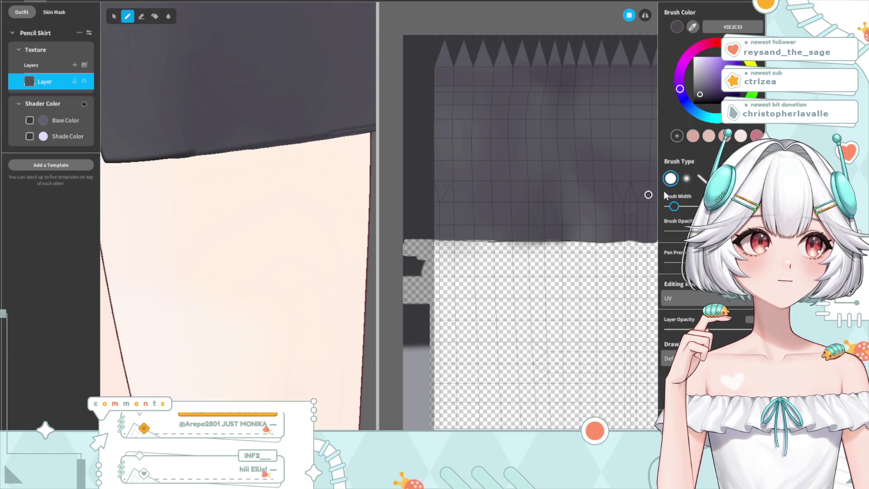
pyautogui.click(686, 180)
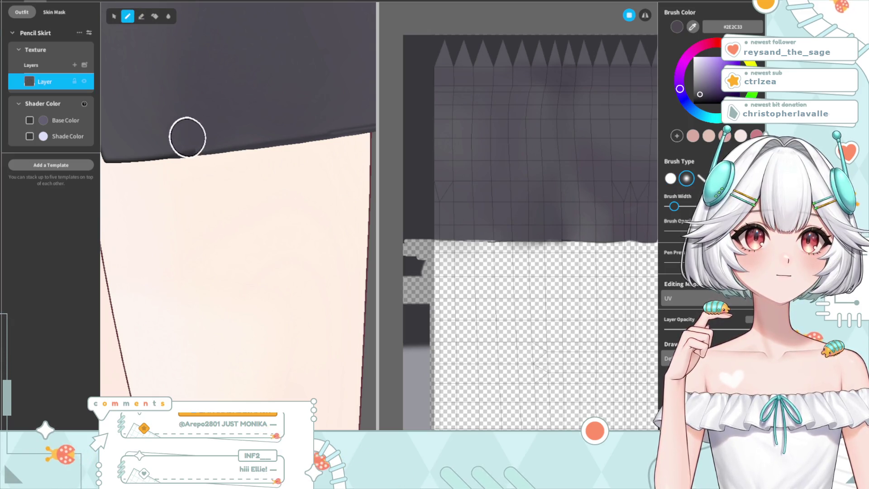
# Step: Airbrush soft shading along the hem, orbit to a low rear view, and switch to the Eraser
pyautogui.moveTo(179, 143); pyautogui.dragTo(219, 147)
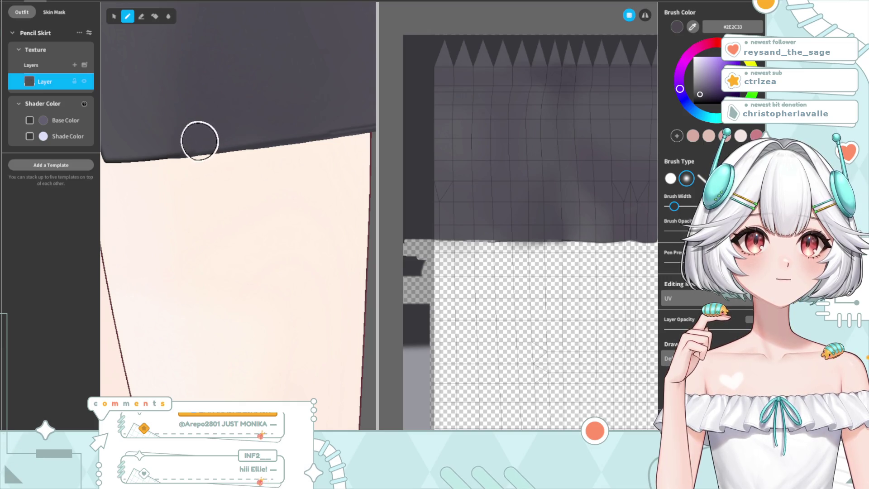
pyautogui.scroll(-3, 188, 281)
pyautogui.moveTo(192, 256); pyautogui.dragTo(355, 259, button='right')
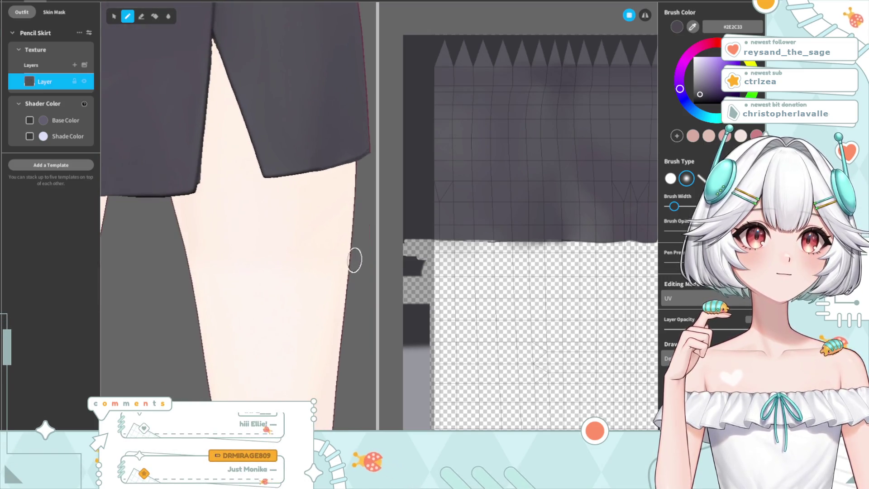
pyautogui.scroll(-3, 252, 267)
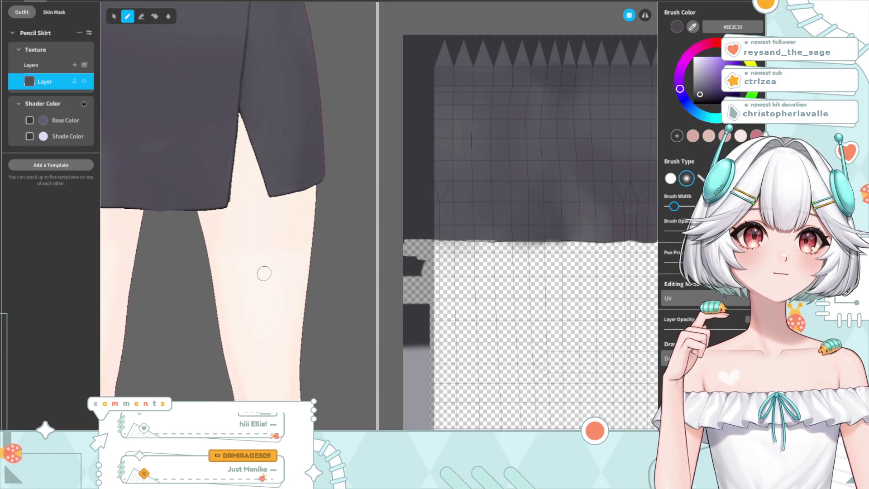
pyautogui.moveTo(264, 273); pyautogui.dragTo(278, 272, button='right')
pyautogui.scroll(3, 204, 252)
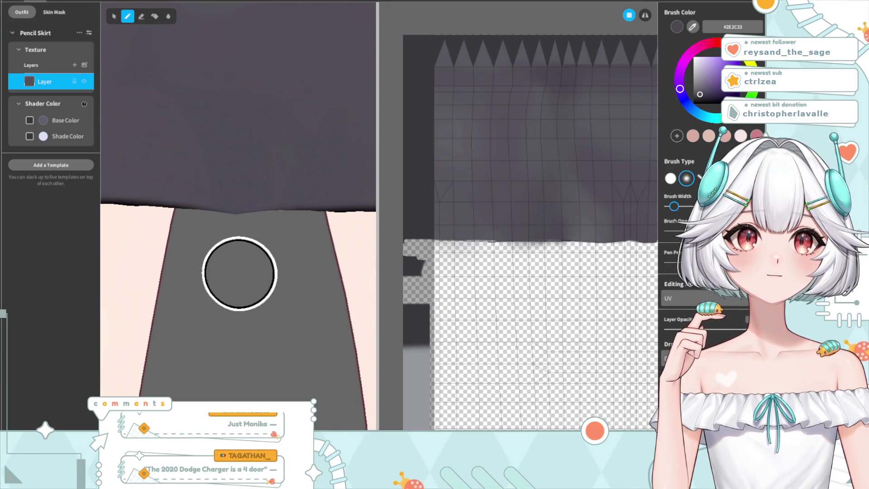
pyautogui.click(142, 16)
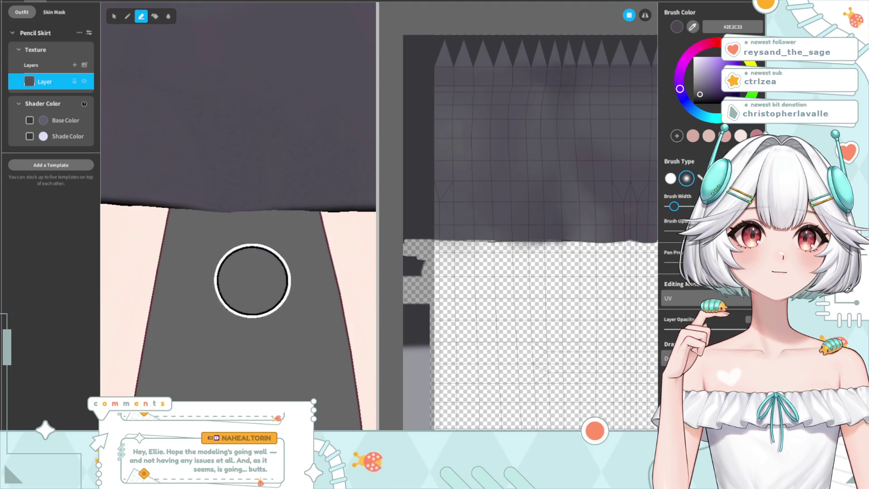
pyautogui.scroll(-2, 265, 332)
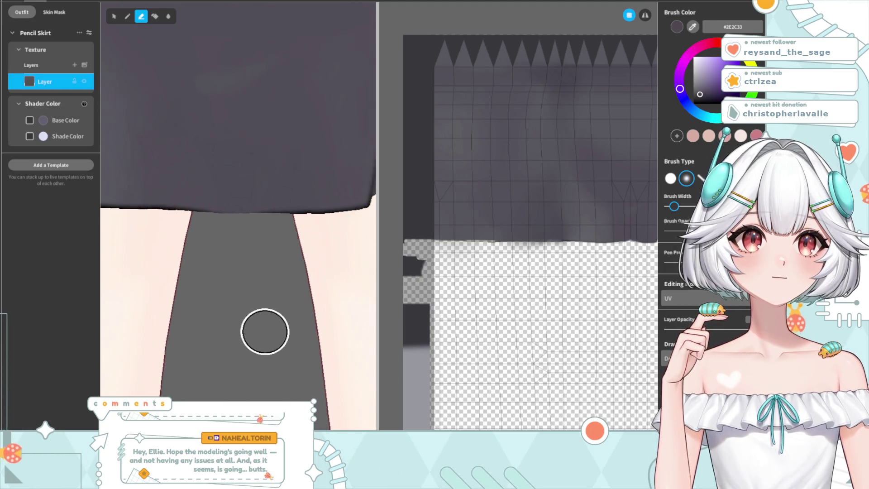
pyautogui.scroll(1, 258, 330)
pyautogui.scroll(2, 281, 308)
# Step: Sample near-black #040406 and paint a thin dark line along the hem with the Brush
pyautogui.click(694, 29)
pyautogui.click(442, 204)
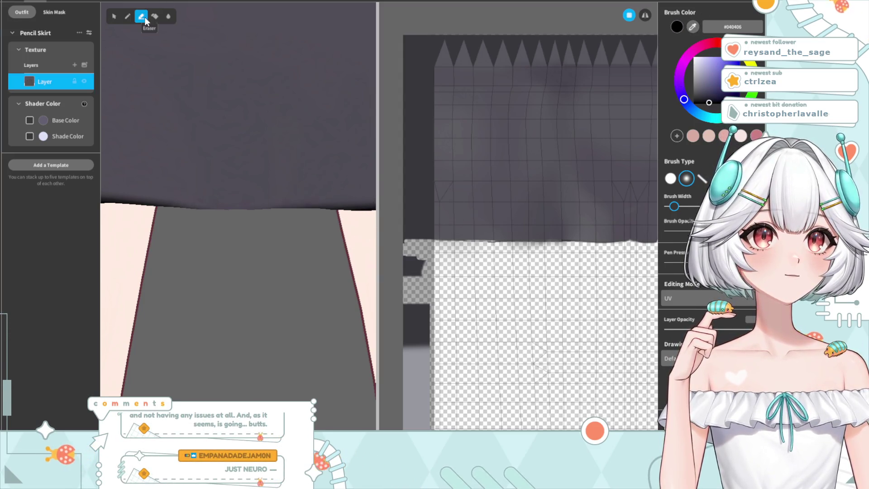
pyautogui.click(128, 17)
pyautogui.moveTo(674, 206); pyautogui.dragTo(670, 207)
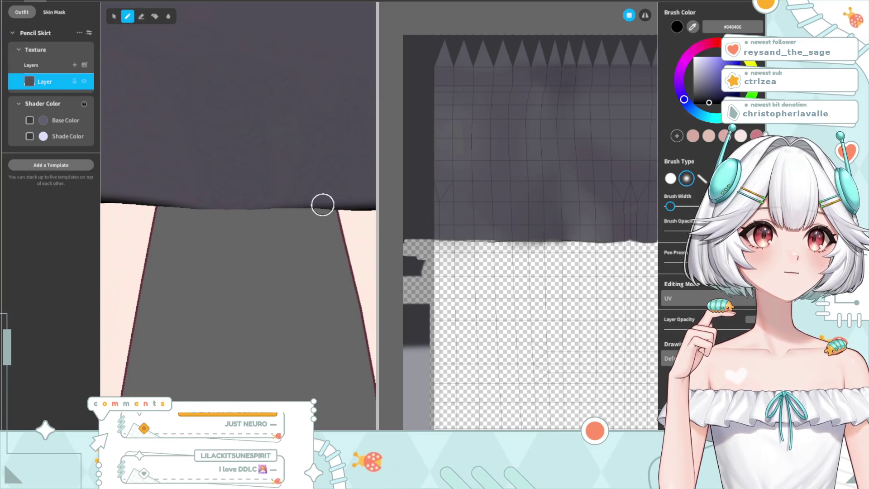
pyautogui.moveTo(274, 203); pyautogui.dragTo(187, 201)
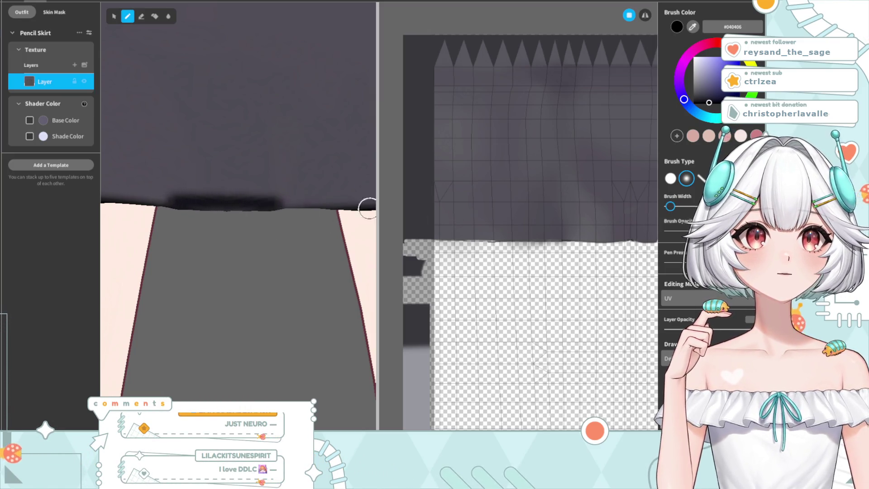
# Step: Undo the dark hem stroke, zoom into the UV texture, and undo a trial stroke there
pyautogui.hotkey('ctrl', 'z')
pyautogui.scroll(2, 479, 259)
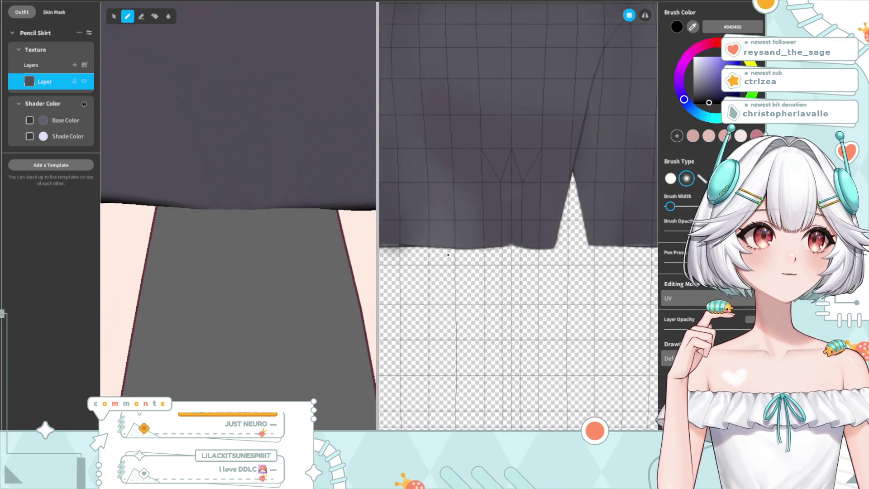
pyautogui.scroll(2, 471, 249)
pyautogui.scroll(1, 496, 250)
pyautogui.scroll(1, 496, 250)
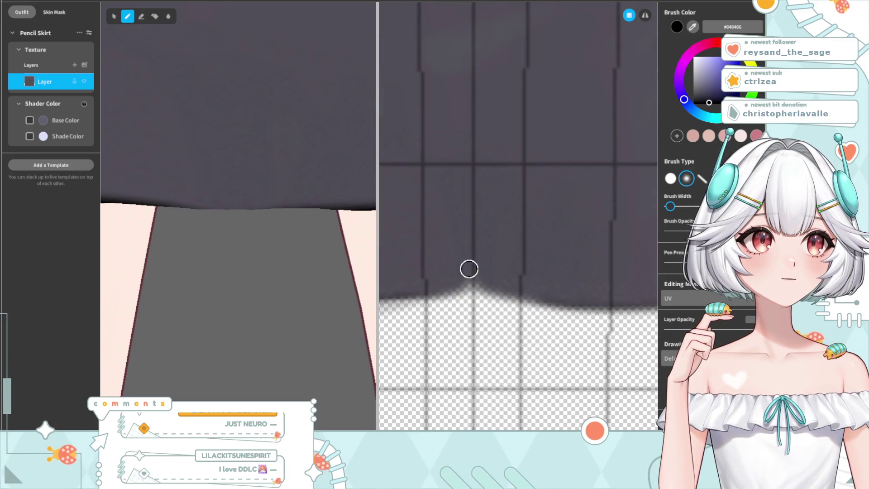
pyautogui.moveTo(469, 268); pyautogui.dragTo(453, 283)
pyautogui.hotkey('ctrl', 'z')
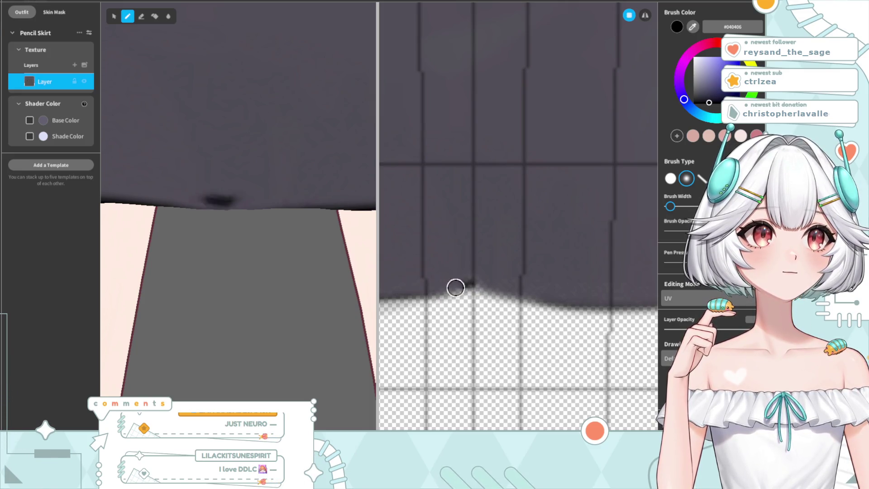
pyautogui.hotkey('ctrl', 'z')
# Step: Turn on mirror painting, undo a short test stroke, and return to the Brush in #322E37
pyautogui.click(645, 15)
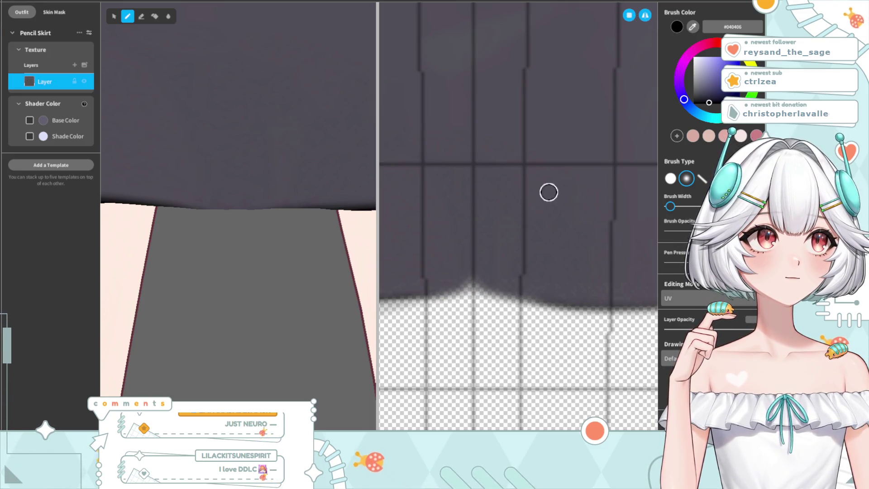
pyautogui.moveTo(471, 279)
pyautogui.mouseDown()
pyautogui.moveTo(434, 287)
pyautogui.moveTo(452, 297)
pyautogui.mouseUp()
pyautogui.hotkey('ctrl', 'z')
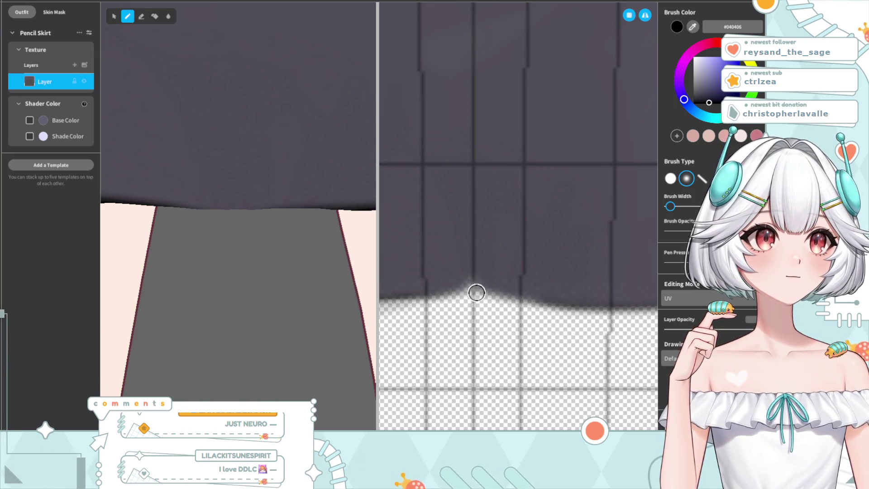
pyautogui.hotkey('ctrl', 'z')
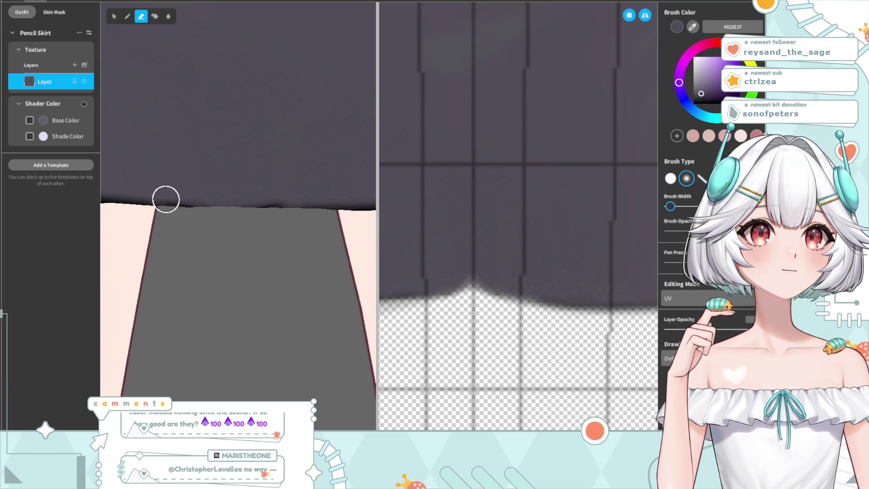
pyautogui.click(127, 17)
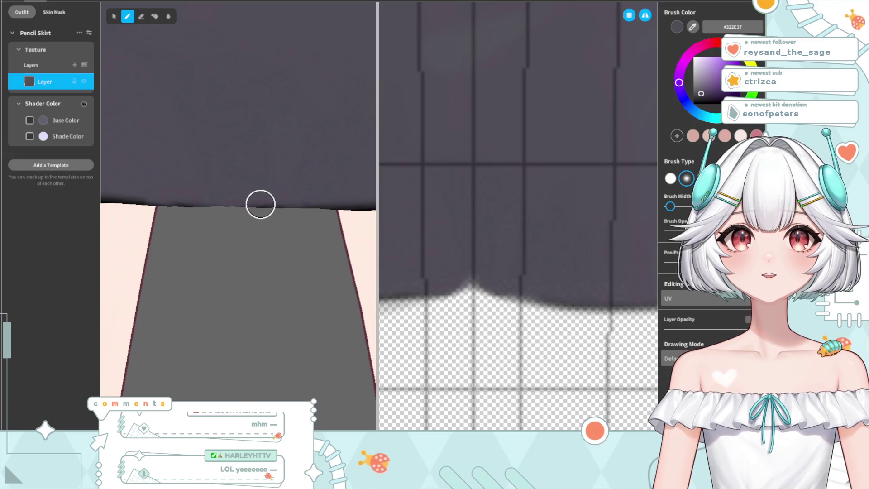
pyautogui.scroll(1, 217, 280)
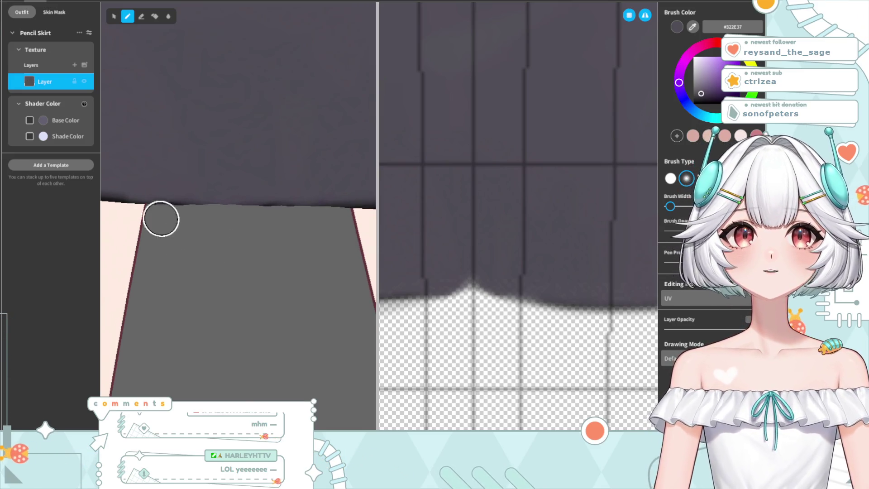
pyautogui.scroll(1, 186, 193)
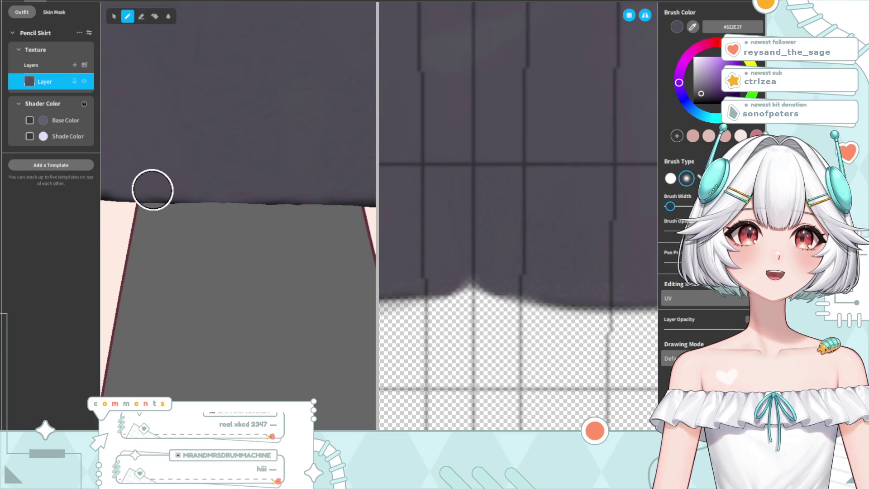
pyautogui.scroll(-2, 217, 289)
pyautogui.scroll(-2, 224, 290)
pyautogui.scroll(-3, 229, 291)
pyautogui.scroll(-2, 252, 311)
pyautogui.moveTo(254, 313); pyautogui.dragTo(317, 300, button='right')
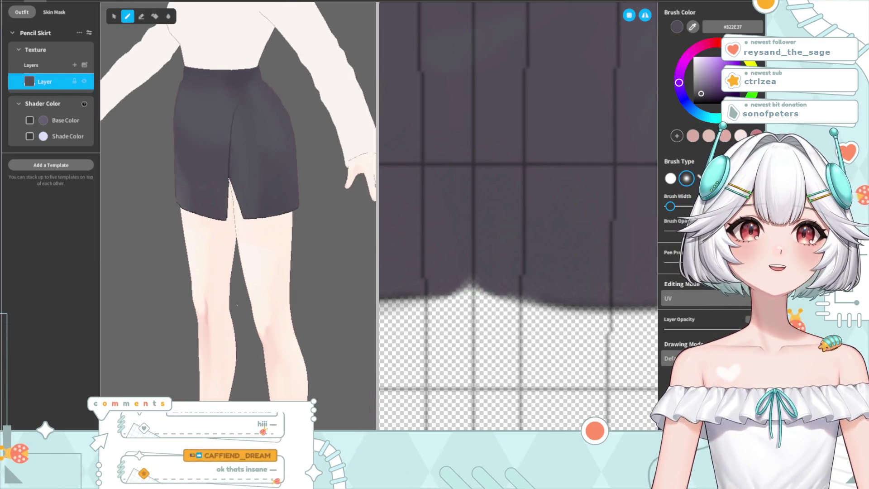
pyautogui.scroll(2, 294, 280)
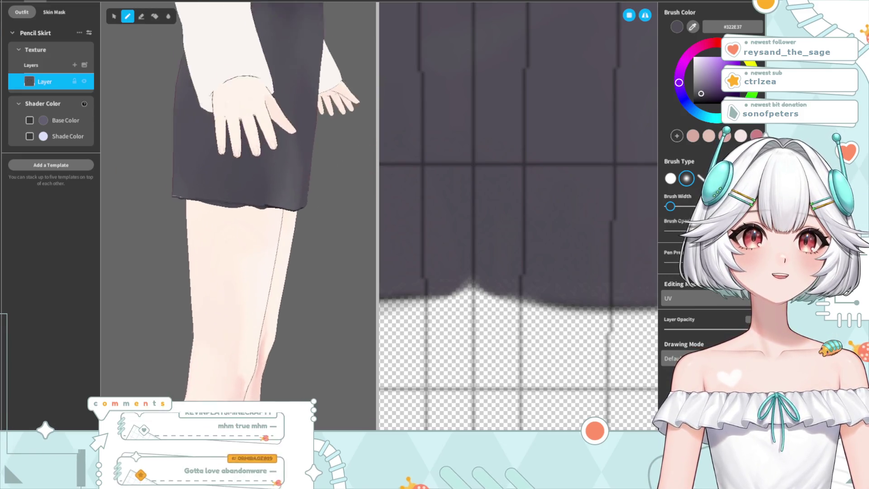
pyautogui.scroll(5, 267, 254)
pyautogui.scroll(1, 266, 258)
pyautogui.scroll(1, 271, 263)
pyautogui.moveTo(272, 264)
pyautogui.mouseDown(button='right')
pyautogui.moveTo(290, 253)
pyautogui.moveTo(330, 277)
pyautogui.mouseUp(button='right')
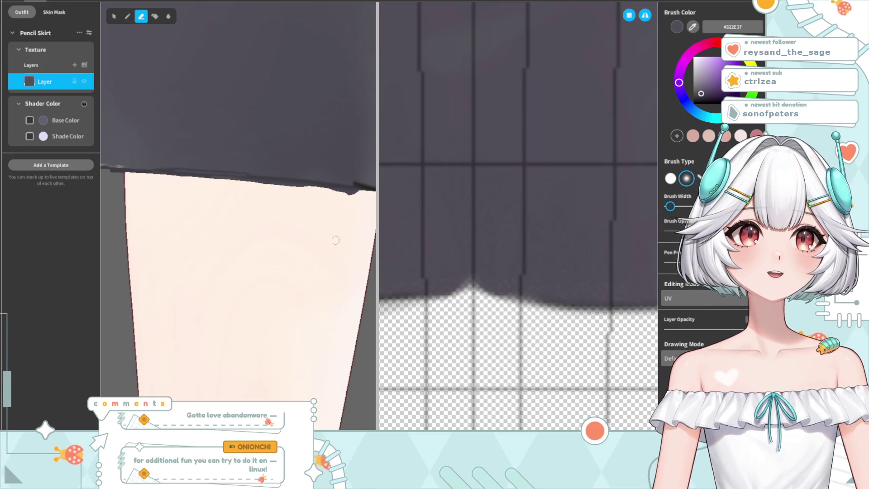
pyautogui.moveTo(336, 239); pyautogui.dragTo(302, 253, button='right')
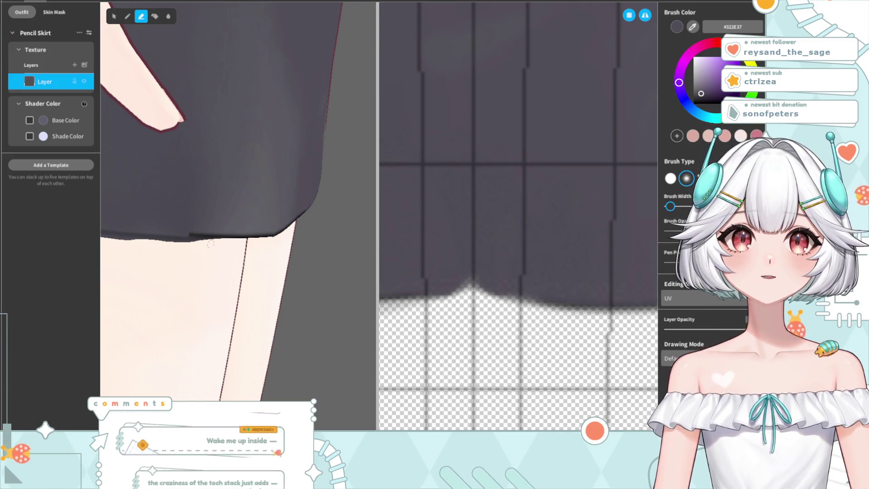
pyautogui.moveTo(195, 272)
pyautogui.mouseDown(button='right')
pyautogui.moveTo(183, 274)
pyautogui.moveTo(194, 275)
pyautogui.mouseUp(button='right')
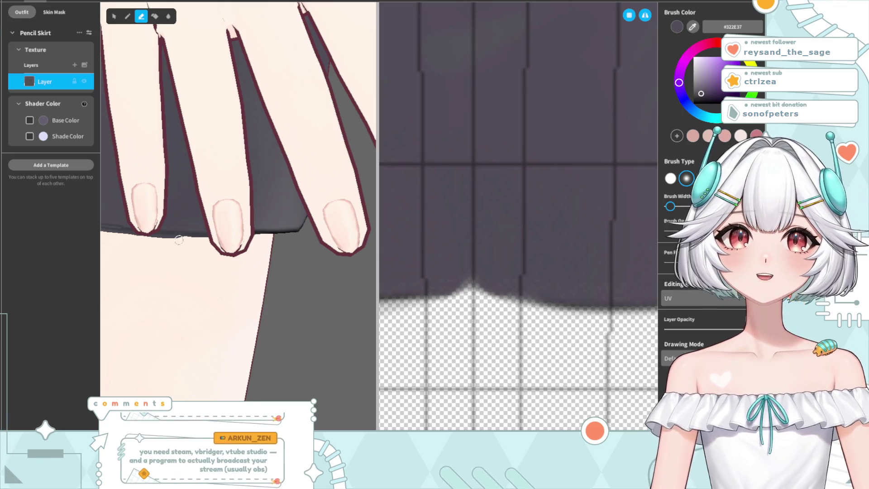
pyautogui.scroll(-5, 171, 295)
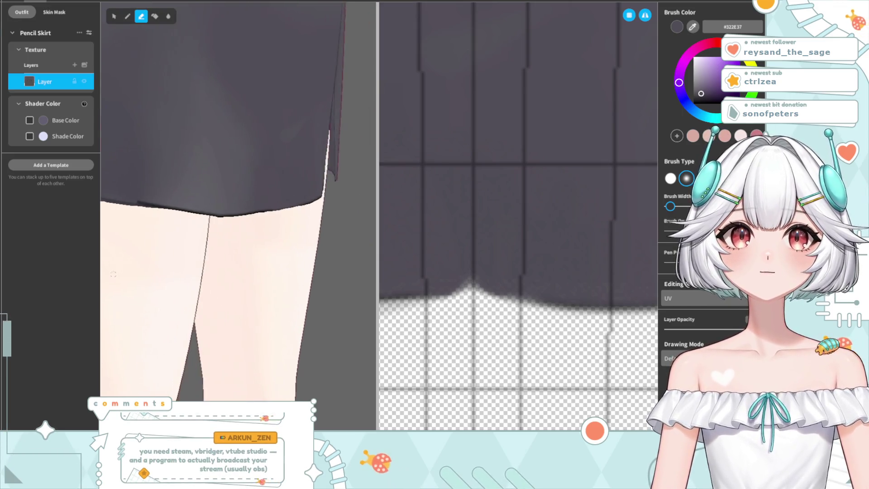
pyautogui.scroll(-4, 193, 278)
pyautogui.scroll(3, 193, 279)
pyautogui.scroll(1, 193, 278)
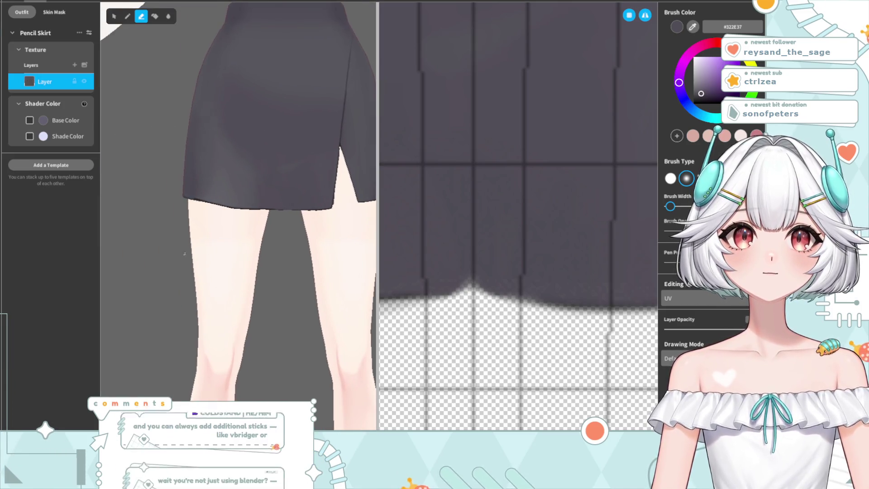
pyautogui.scroll(4, 171, 249)
pyautogui.scroll(-2, 167, 248)
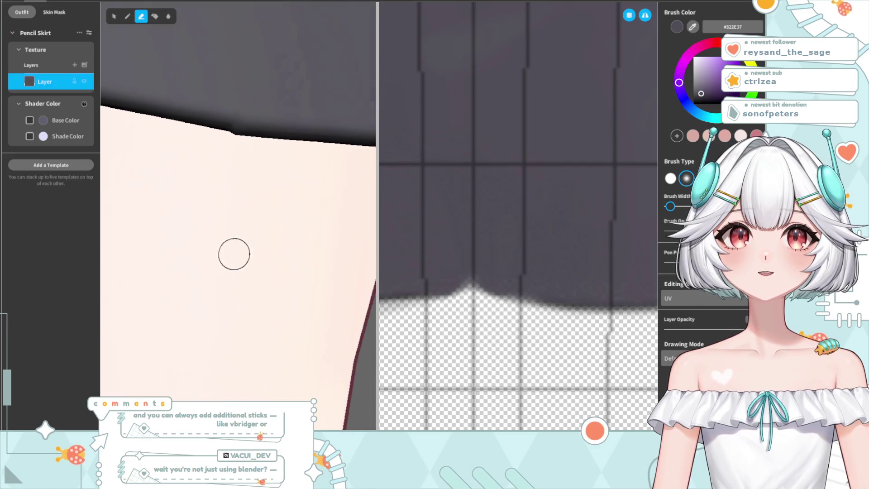
pyautogui.scroll(-2, 175, 251)
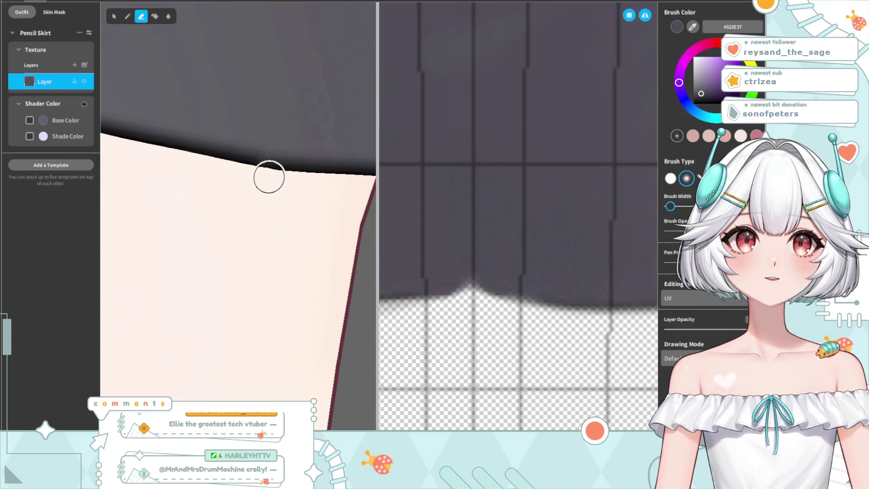
pyautogui.scroll(-3, 269, 232)
pyautogui.scroll(-1, 290, 280)
pyautogui.scroll(-3, 292, 278)
pyautogui.scroll(-2, 299, 275)
pyautogui.scroll(-2, 307, 272)
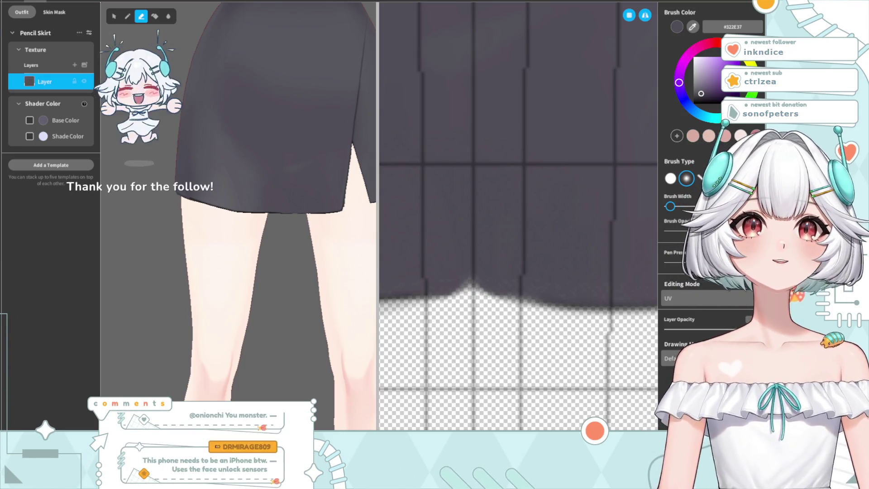
# Step: Sample the skirt grey #363539 and clean stray paint along the skirt's bottom edge
pyautogui.scroll(2, 182, 233)
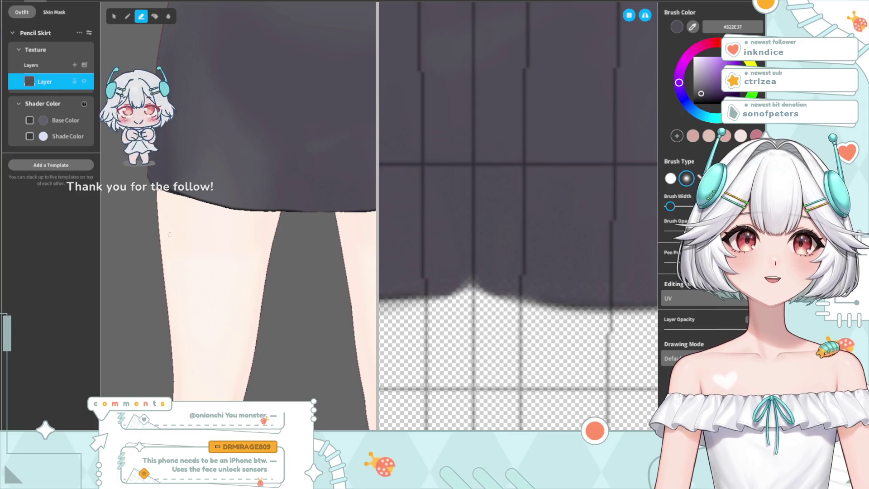
pyautogui.scroll(2, 181, 233)
pyautogui.scroll(2, 204, 233)
pyautogui.scroll(2, 227, 232)
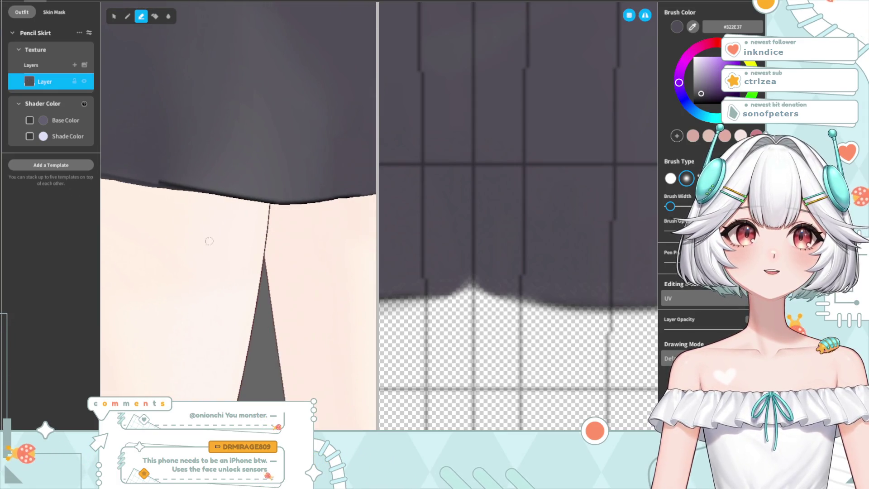
pyautogui.scroll(1, 526, 244)
pyautogui.scroll(2, 500, 252)
pyautogui.scroll(-1, 487, 267)
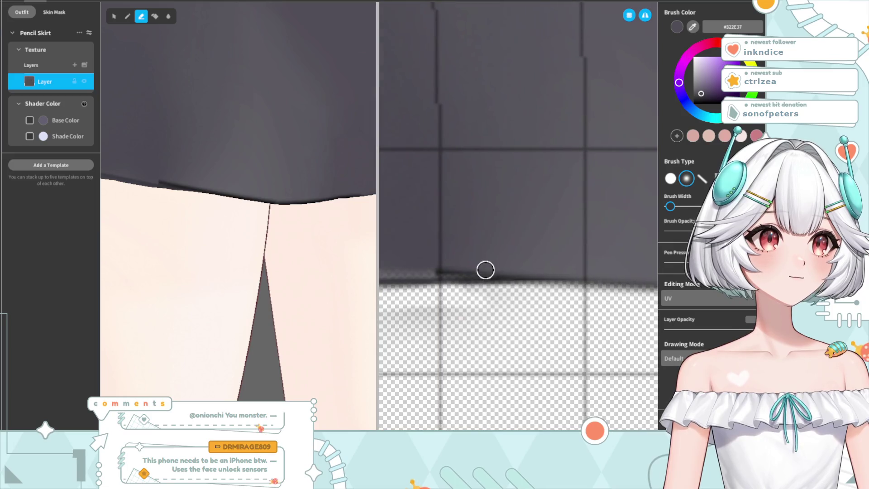
pyautogui.scroll(-2, 488, 244)
pyautogui.scroll(1, 529, 308)
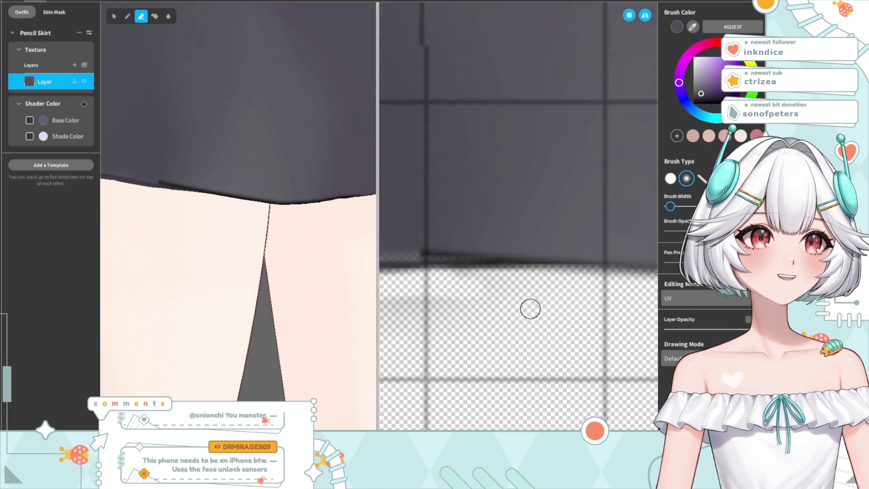
pyautogui.click(691, 26)
pyautogui.click(596, 260)
pyautogui.moveTo(398, 253); pyautogui.dragTo(478, 252)
pyautogui.click(127, 16)
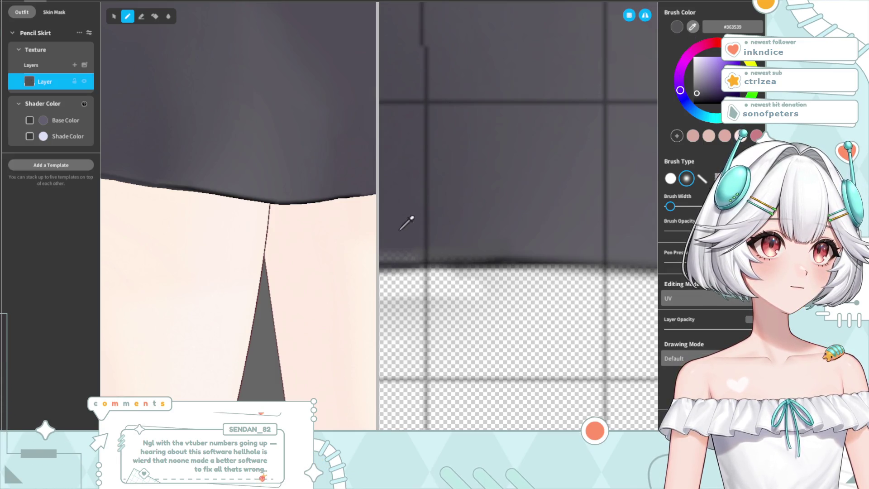
# Step: Sample the darker skirt-edge colour, pick a lighter shading grey, and try the blur tool
pyautogui.moveTo(394, 248); pyautogui.dragTo(459, 244, button='middle')
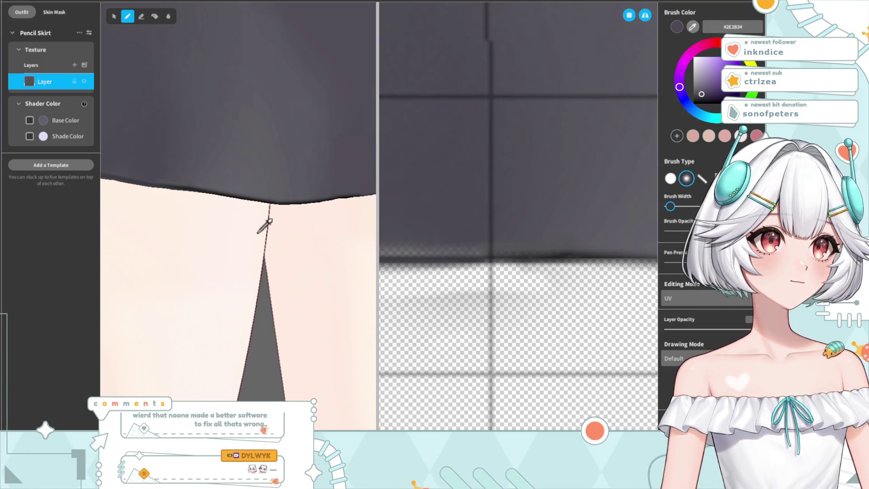
pyautogui.keyDown('alt'); pyautogui.click(142, 181); pyautogui.keyUp('alt')
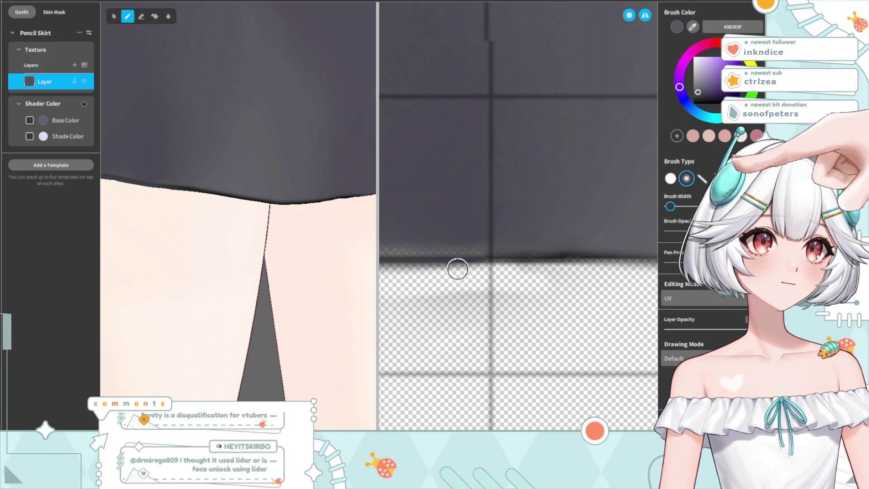
pyautogui.keyDown('alt'); pyautogui.click(497, 246); pyautogui.keyUp('alt')
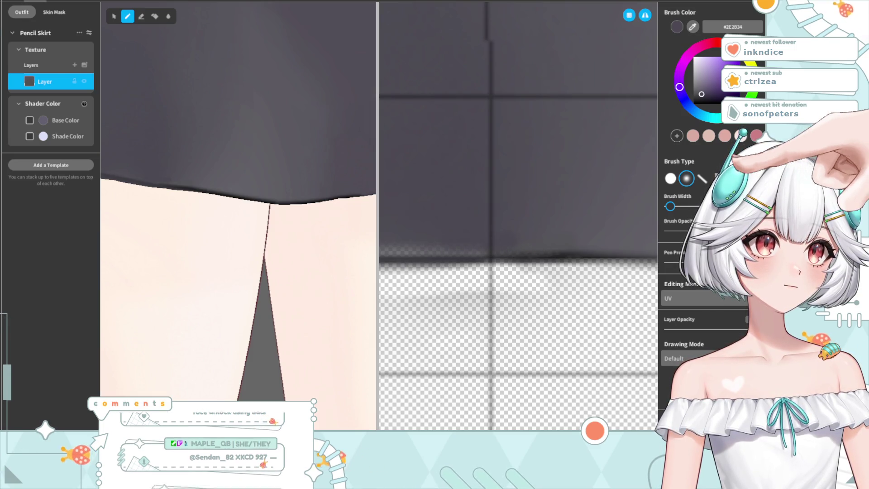
pyautogui.click(141, 16)
pyautogui.click(170, 17)
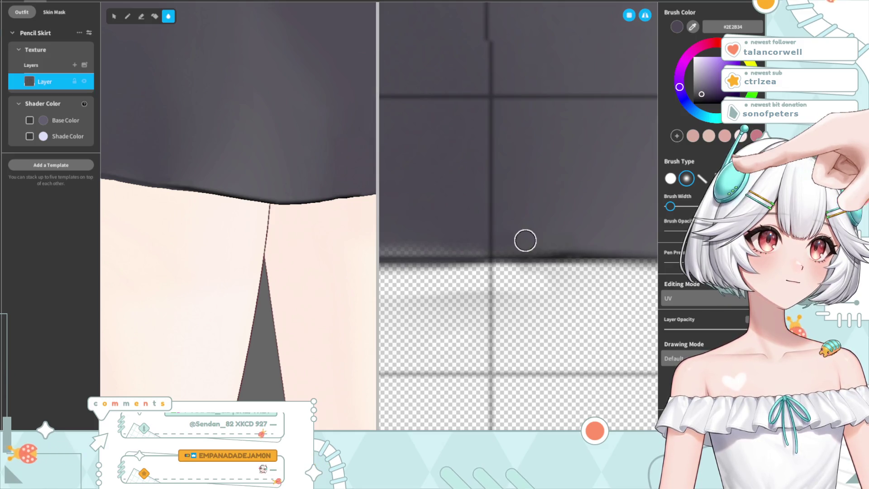
# Step: Select the hard-edged round brush and orbit the model to inspect the hem from the front
pyautogui.click(671, 178)
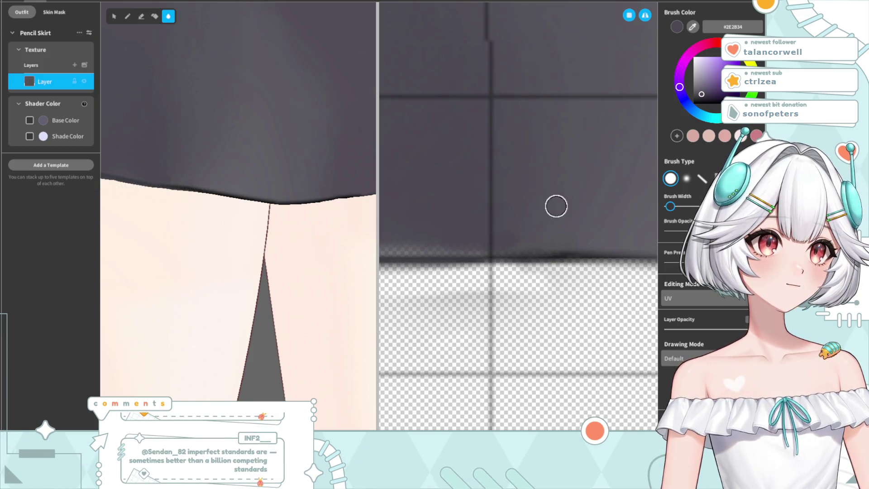
pyautogui.scroll(-3, 238, 216)
pyautogui.scroll(-3, 237, 215)
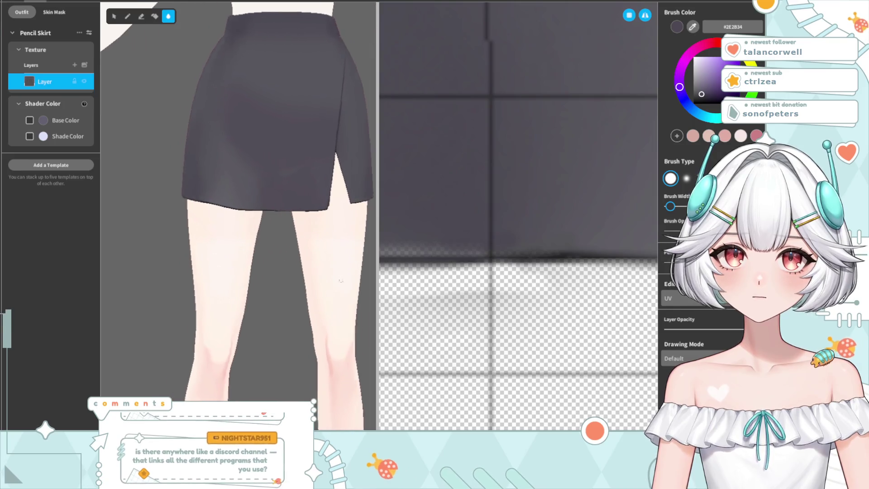
pyautogui.moveTo(341, 280); pyautogui.dragTo(153, 260, button='right')
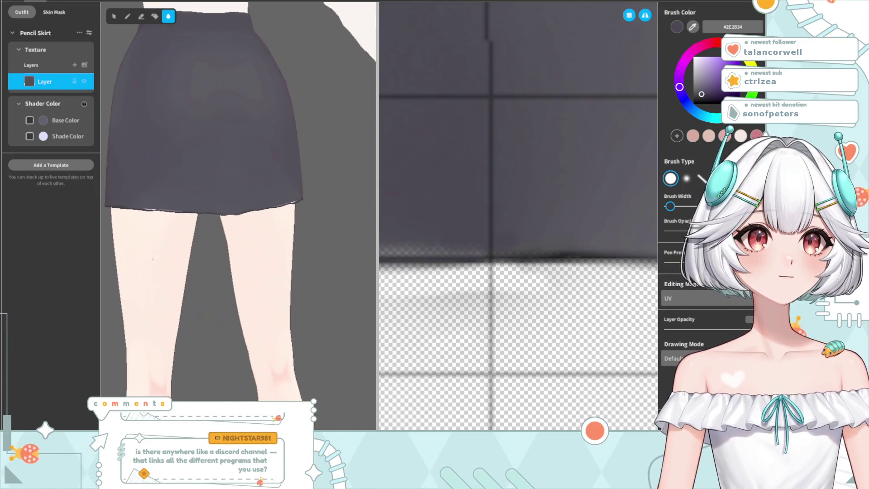
pyautogui.scroll(3, 154, 259)
pyautogui.scroll(3, 159, 256)
pyautogui.scroll(3, 167, 250)
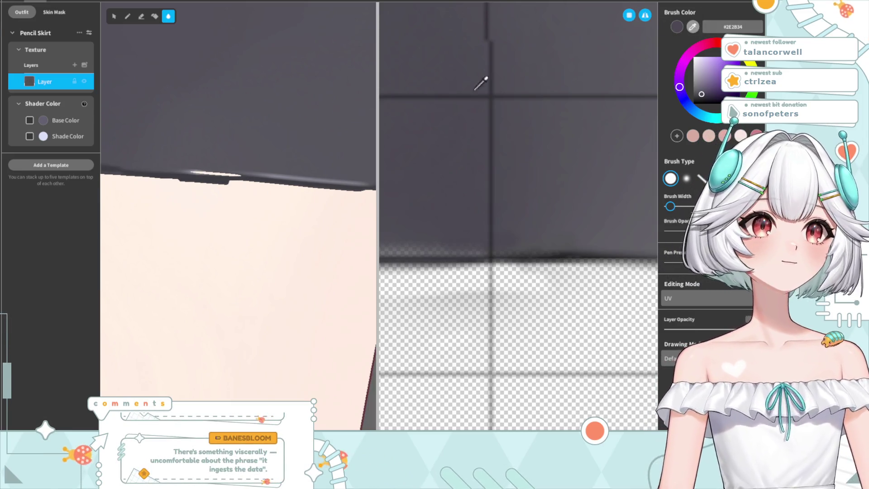
# Step: Paint the skirt's hem edge in #39383F, turning the view to cover its full length
pyautogui.click(184, 170)
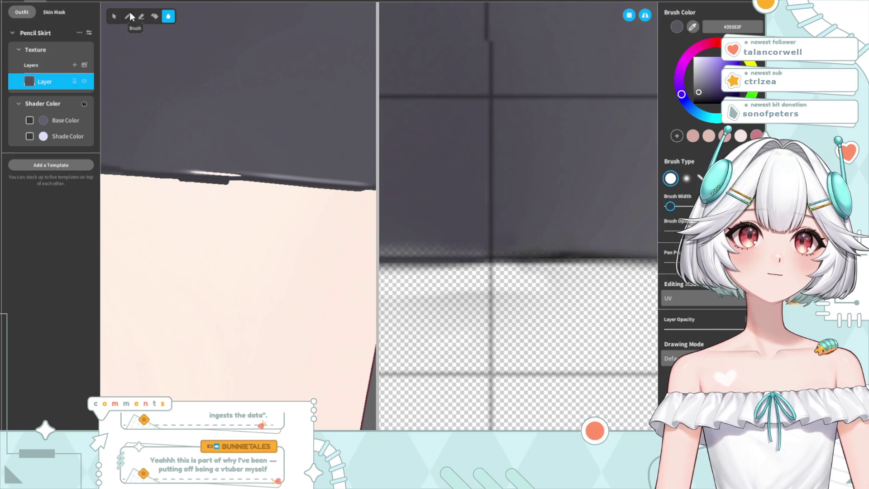
pyautogui.click(130, 14)
pyautogui.moveTo(182, 169); pyautogui.dragTo(376, 182)
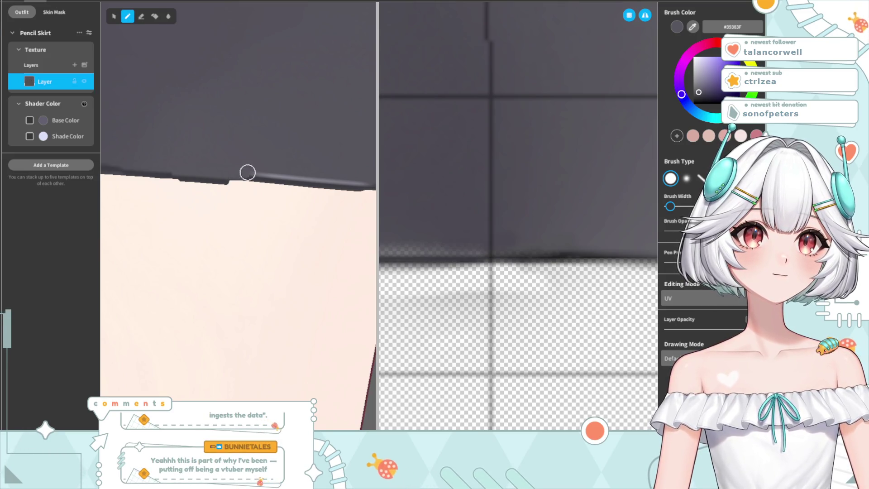
pyautogui.moveTo(333, 176); pyautogui.dragTo(266, 181, button='right')
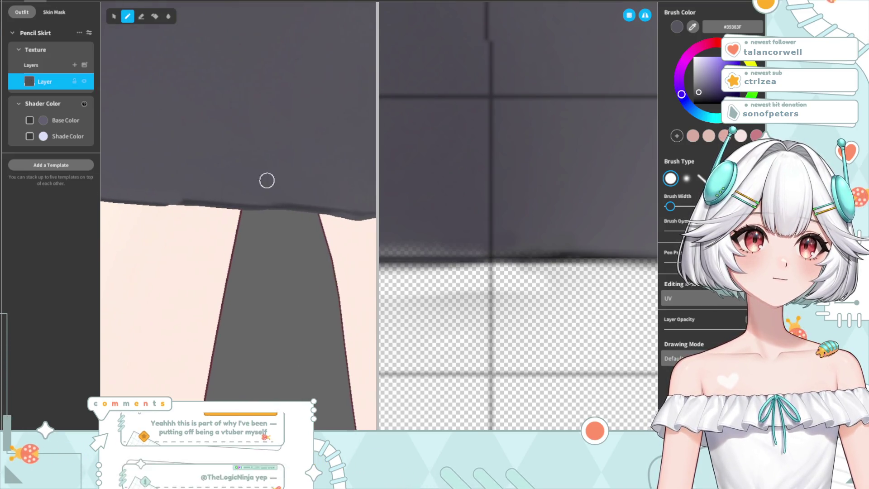
pyautogui.moveTo(208, 188)
pyautogui.mouseDown(button='right')
pyautogui.moveTo(259, 174)
pyautogui.moveTo(204, 185)
pyautogui.mouseUp(button='right')
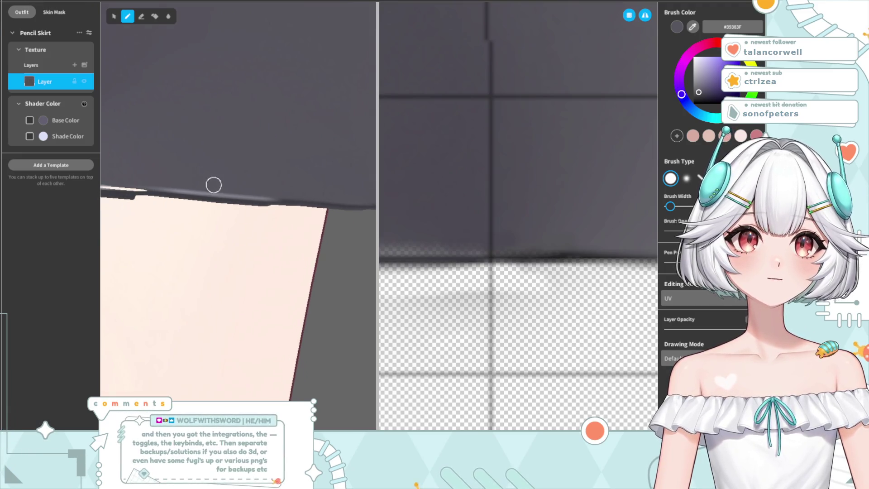
pyautogui.moveTo(274, 192); pyautogui.dragTo(120, 182)
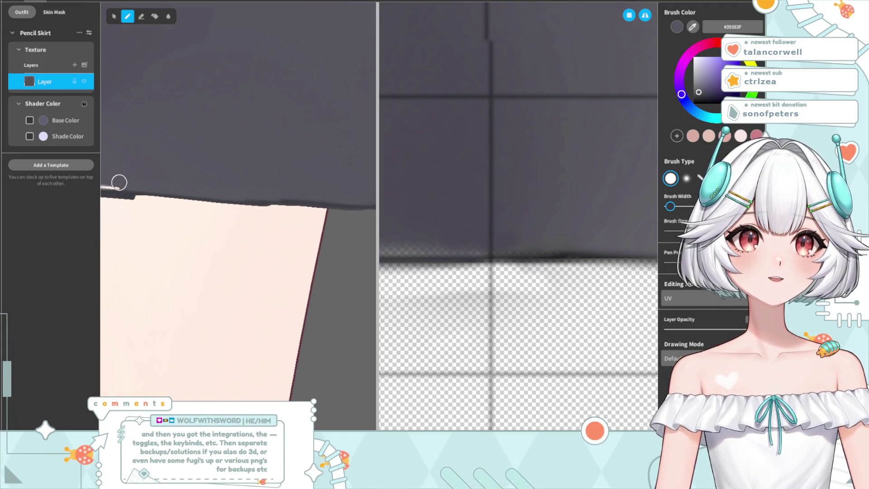
pyautogui.moveTo(121, 173); pyautogui.dragTo(177, 167, button='right')
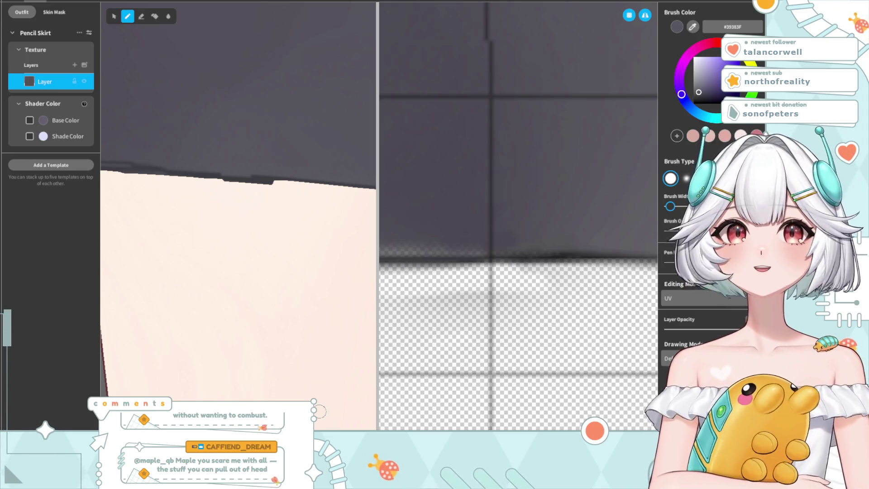
# Step: Switch to the Eraser and orbit to a side view of the leg and skirt hem
pyautogui.click(141, 17)
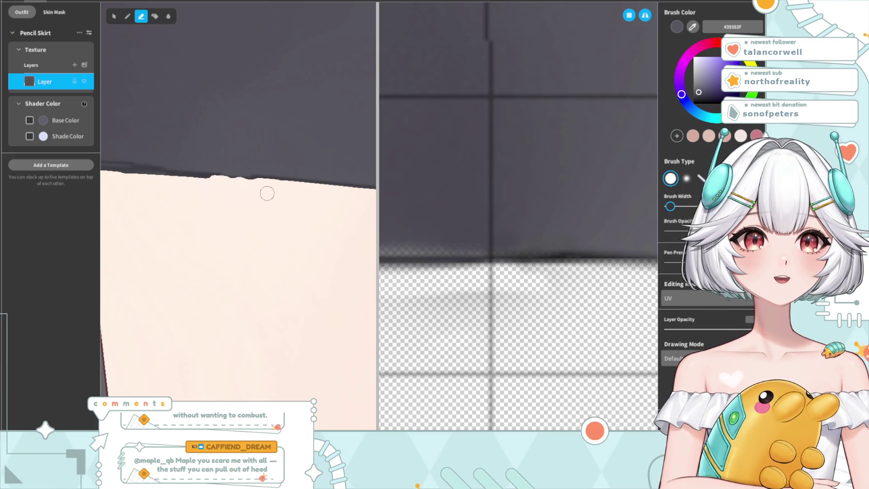
pyautogui.scroll(-2, 306, 207)
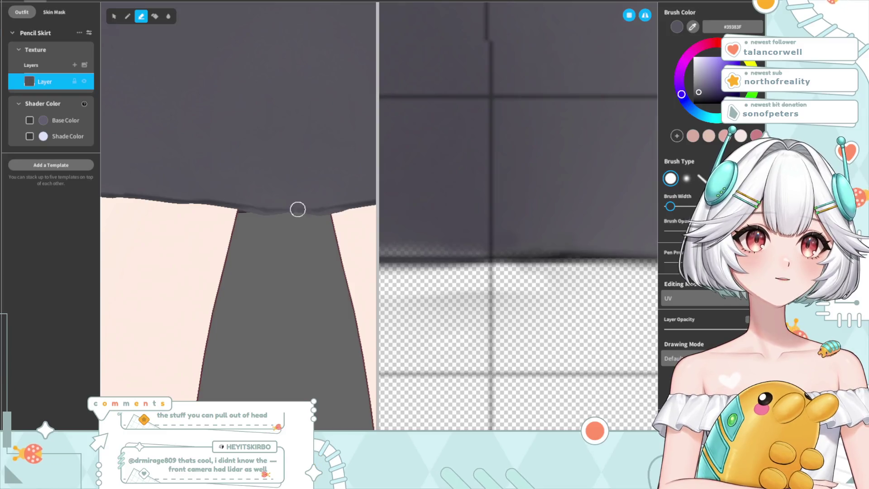
pyautogui.moveTo(285, 278)
pyautogui.mouseDown(button='right')
pyautogui.moveTo(266, 215)
pyautogui.moveTo(223, 364)
pyautogui.mouseUp(button='right')
pyautogui.scroll(3, 361, 262)
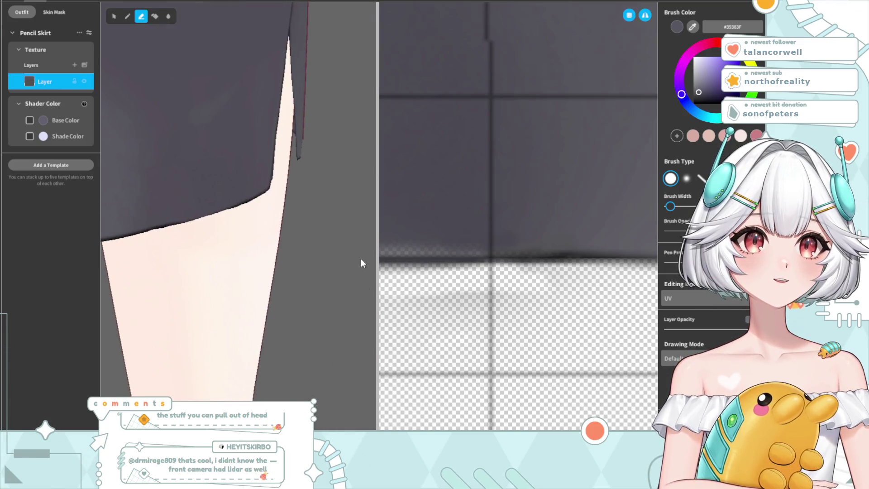
pyautogui.scroll(-3, 337, 263)
pyautogui.moveTo(314, 262); pyautogui.dragTo(372, 253, button='right')
pyautogui.scroll(3, 164, 270)
pyautogui.scroll(-3, 164, 269)
pyautogui.moveTo(238, 217); pyautogui.dragTo(237, 254, button='right')
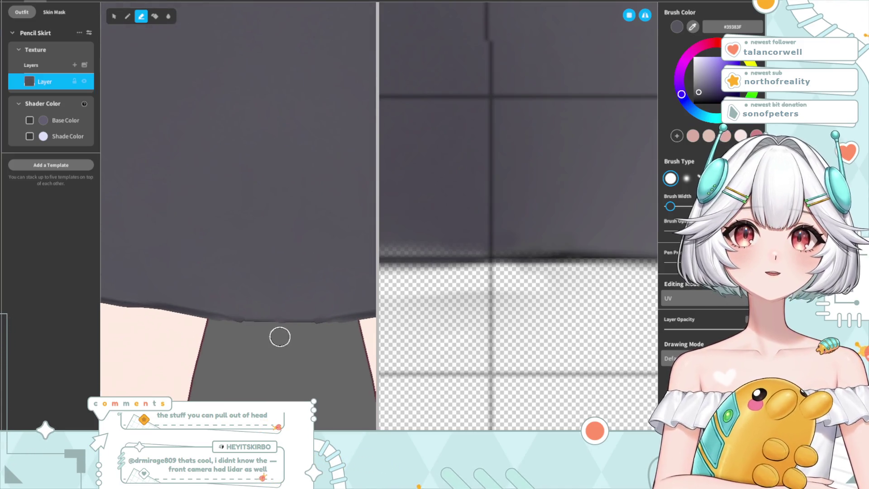
pyautogui.scroll(2, 293, 260)
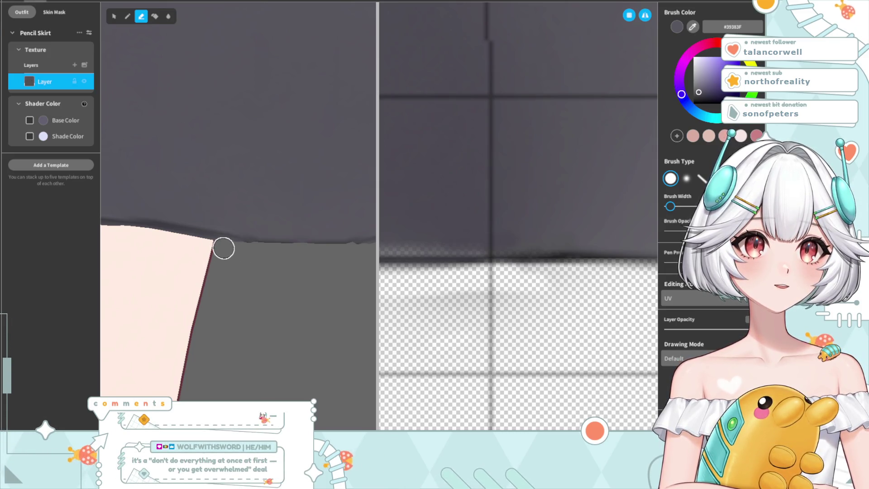
pyautogui.scroll(-2, 268, 321)
pyautogui.scroll(-2, 267, 323)
pyautogui.moveTo(282, 297)
pyautogui.mouseDown(button='right')
pyautogui.moveTo(250, 298)
pyautogui.moveTo(270, 285)
pyautogui.mouseUp(button='right')
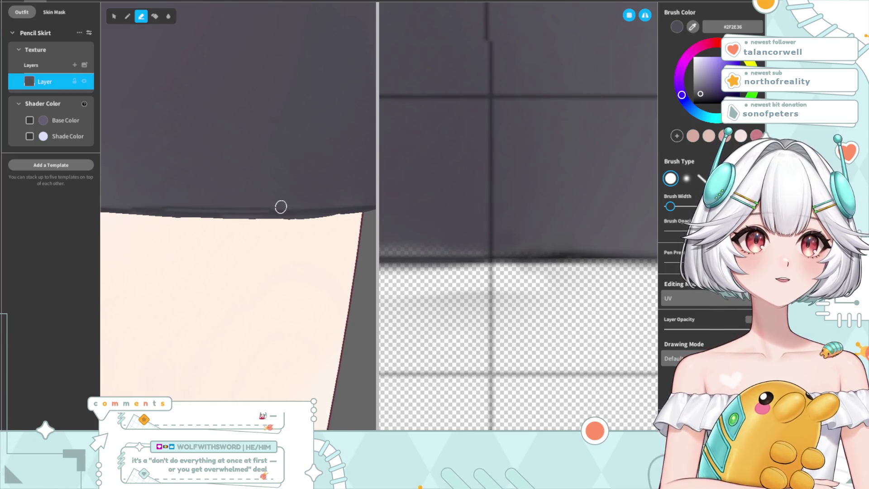
# Step: Erase stray hem paint, then smooth the lower edge in the sampled skirt colour
pyautogui.moveTo(243, 209); pyautogui.dragTo(231, 210)
pyautogui.click(128, 16)
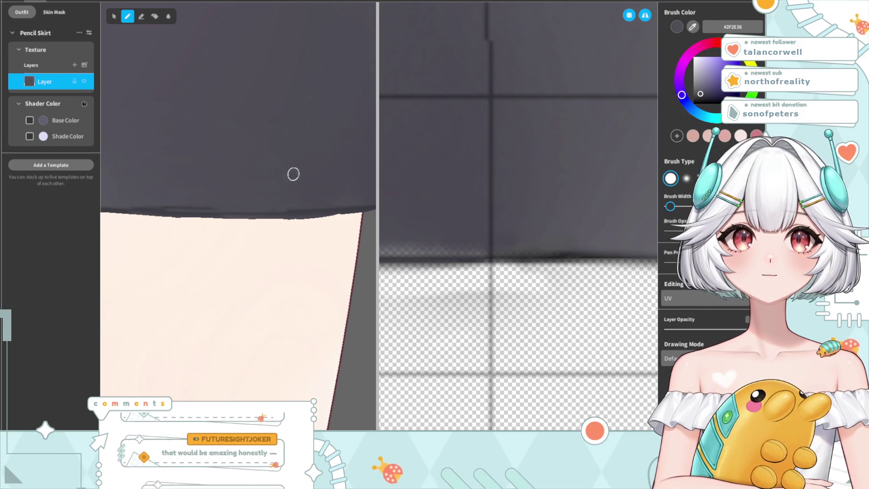
pyautogui.click(146, 199)
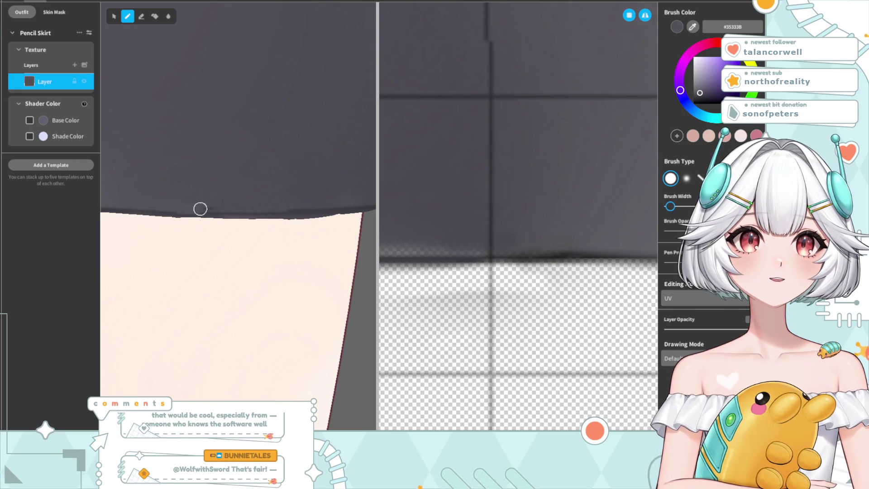
pyautogui.moveTo(212, 211); pyautogui.dragTo(132, 209)
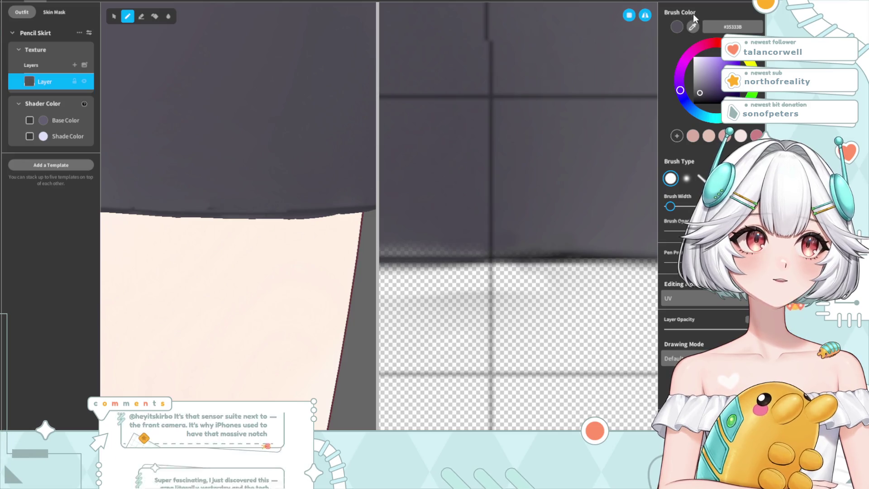
# Step: Sample #35333B, paint a darker #1F1F24 band along the edge, and undo a trial erase
pyautogui.click(694, 25)
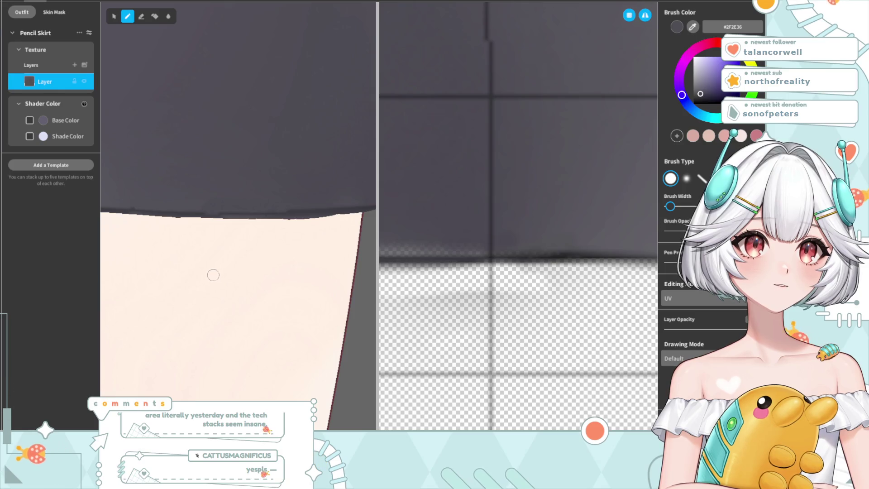
pyautogui.hscroll(-5, 240, 226)
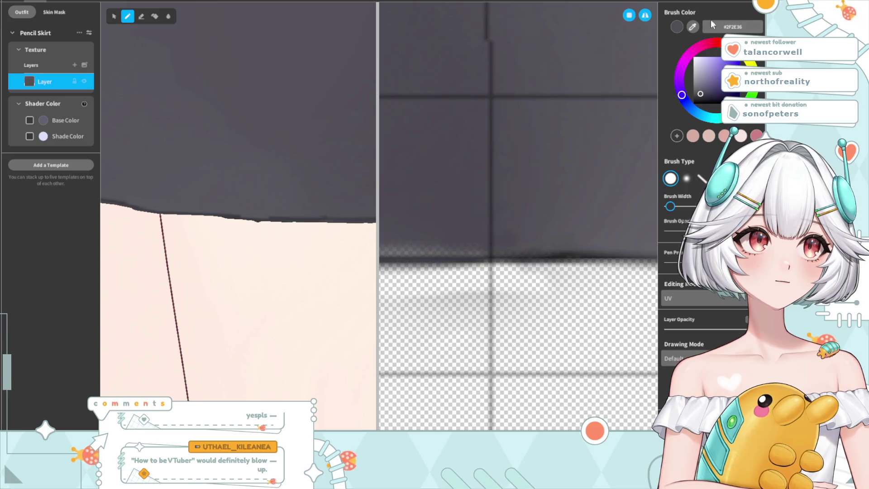
pyautogui.keyDown('alt'); pyautogui.click(332, 214); pyautogui.keyUp('alt')
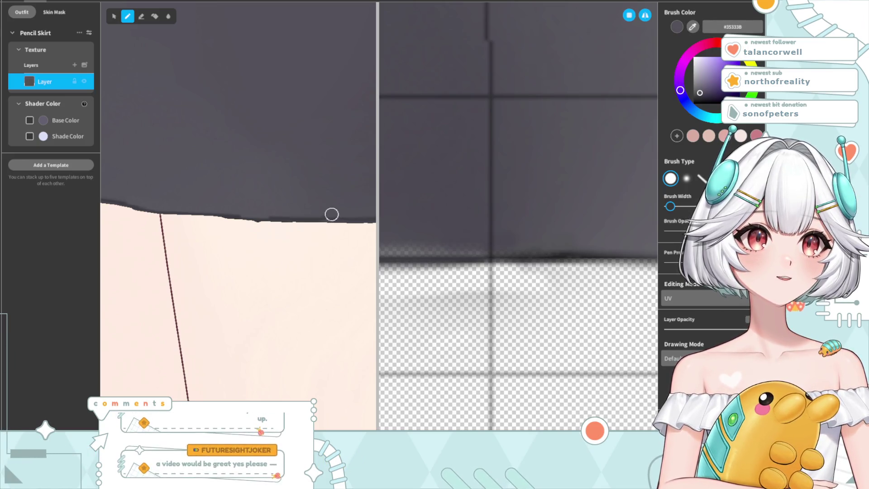
pyautogui.scroll(2, 264, 272)
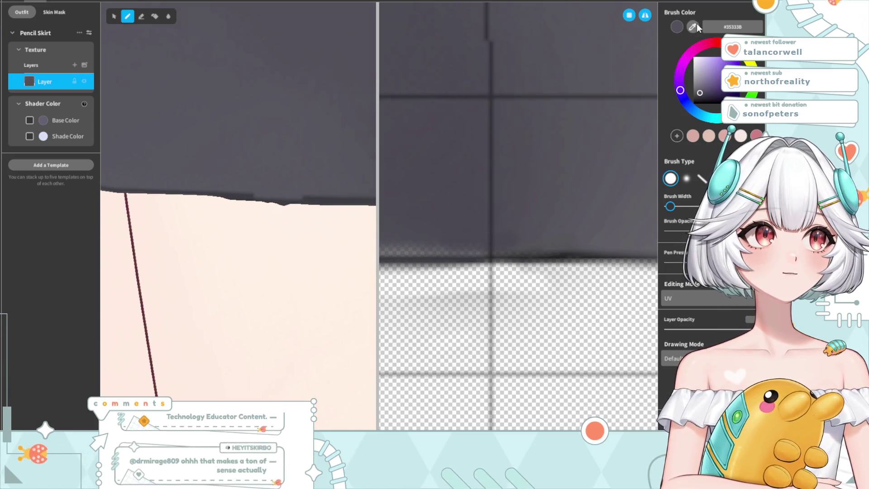
pyautogui.keyDown('alt'); pyautogui.click(300, 203); pyautogui.keyUp('alt')
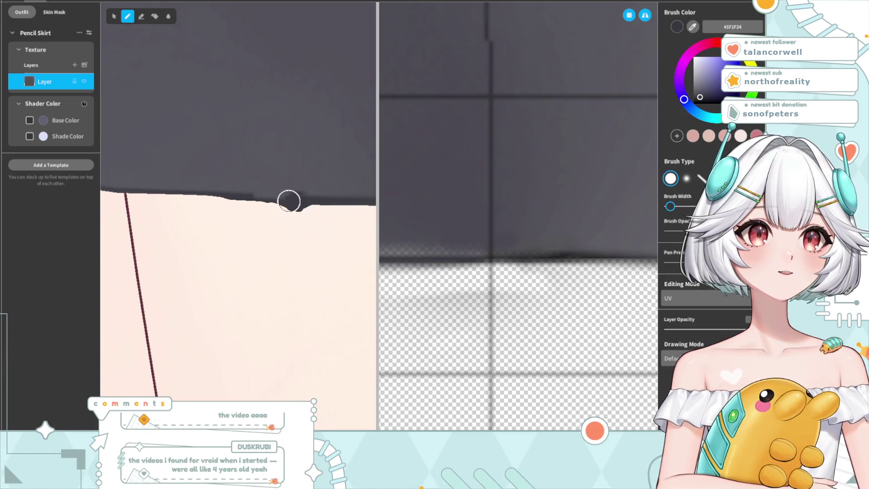
pyautogui.moveTo(300, 207); pyautogui.dragTo(248, 206)
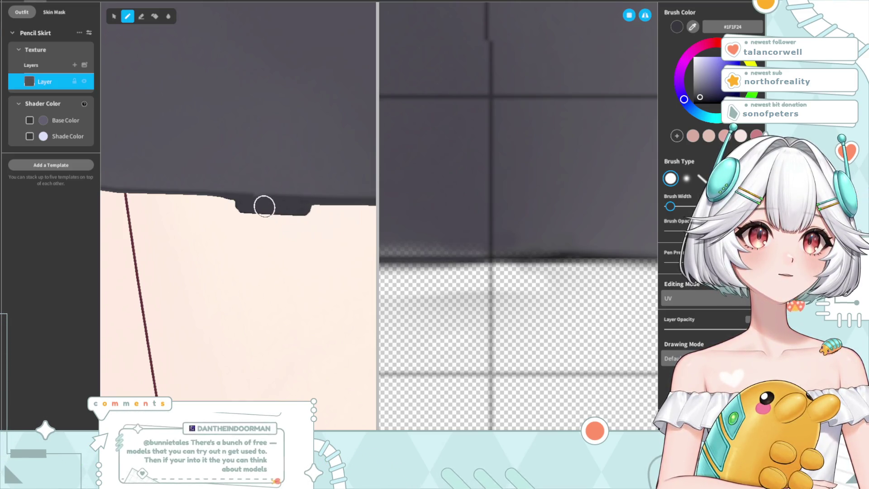
pyautogui.click(141, 16)
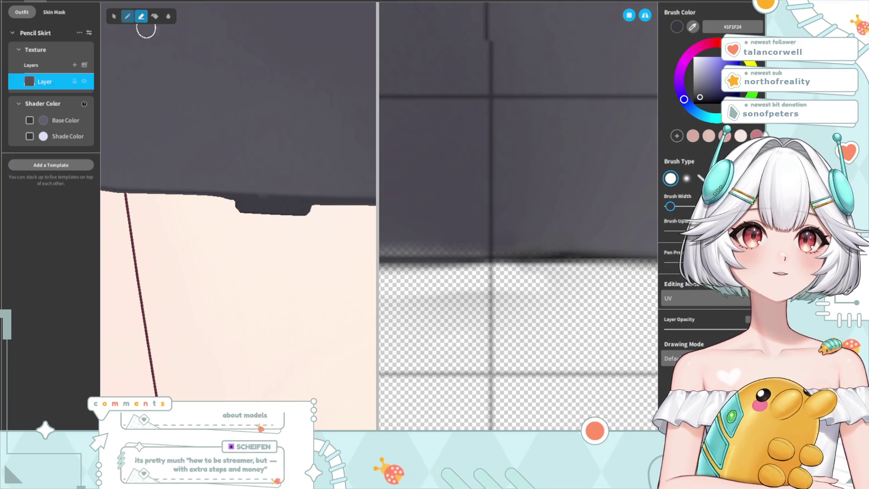
pyautogui.moveTo(317, 212); pyautogui.dragTo(243, 206)
pyautogui.hotkey('ctrl', 'z')
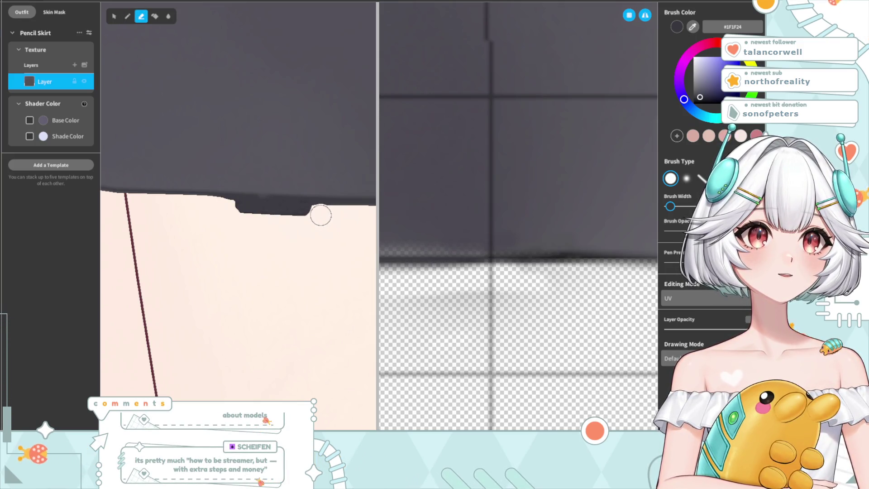
pyautogui.scroll(-3, 285, 258)
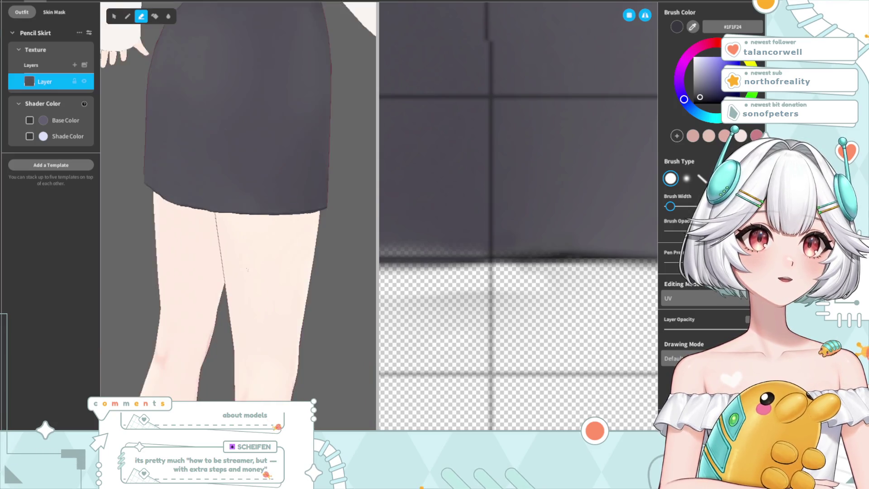
# Step: Orbit and zoom the viewport from behind the model around to the skirt front
pyautogui.scroll(-2, 285, 258)
pyautogui.moveTo(236, 226); pyautogui.dragTo(417, 226, button='right')
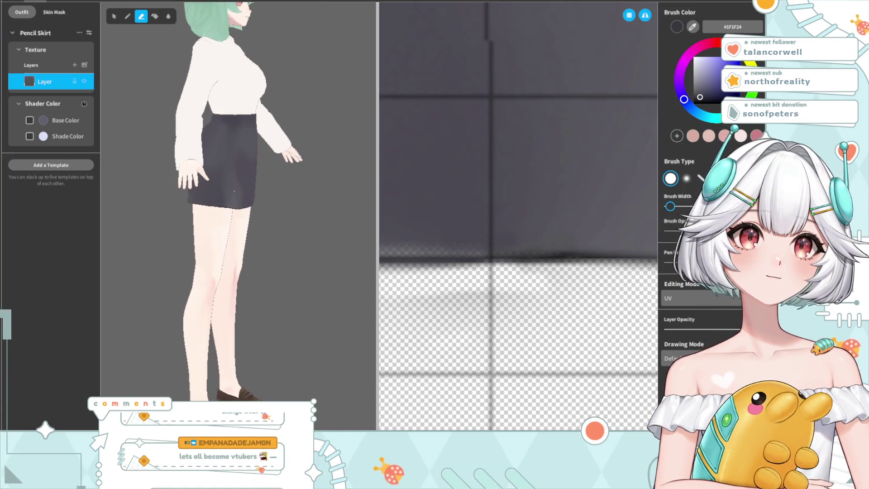
pyautogui.scroll(2, 231, 204)
pyautogui.scroll(1, 231, 204)
pyautogui.scroll(2, 244, 203)
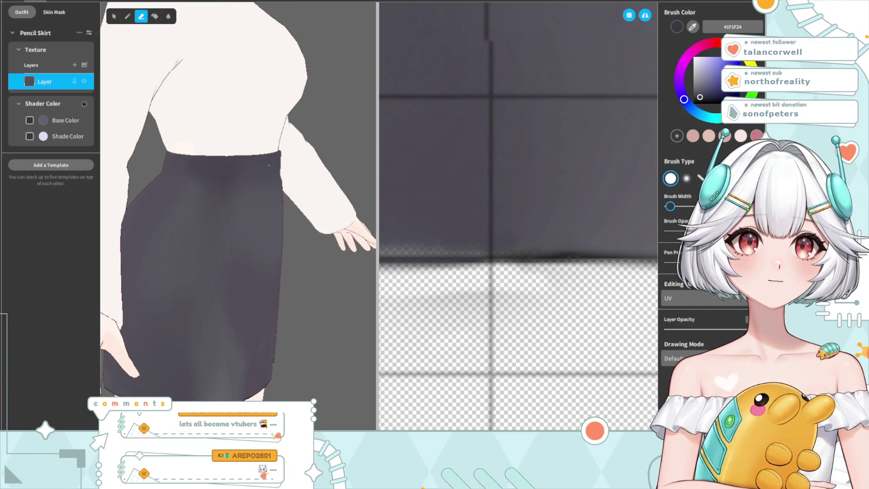
pyautogui.scroll(-3, 244, 286)
pyautogui.moveTo(244, 286); pyautogui.dragTo(208, 313, button='right')
pyautogui.scroll(2, 208, 313)
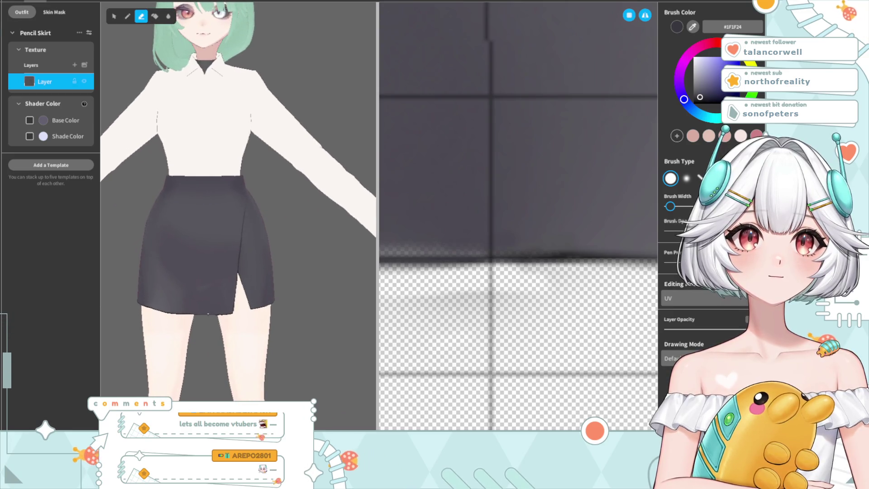
pyautogui.scroll(1, 208, 314)
pyautogui.scroll(2, 195, 312)
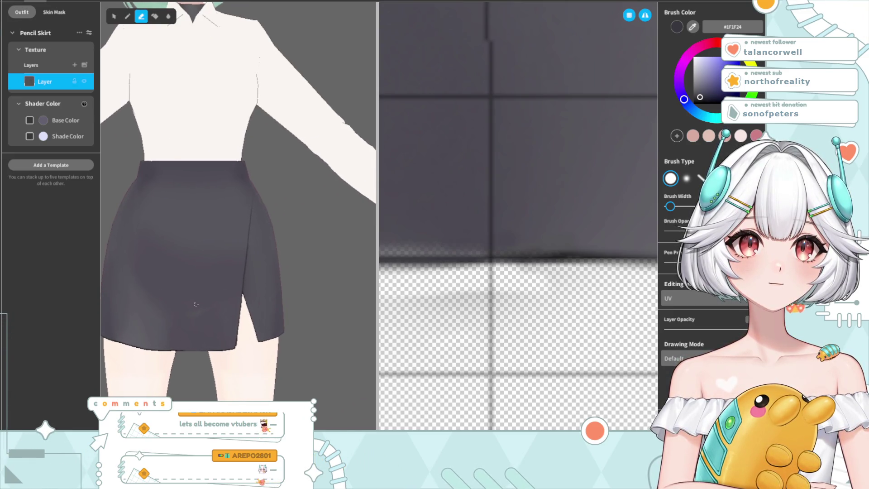
# Step: Sample the skirt's dark grey #36323C as the brush colour
pyautogui.moveTo(178, 272); pyautogui.dragTo(210, 265, button='right')
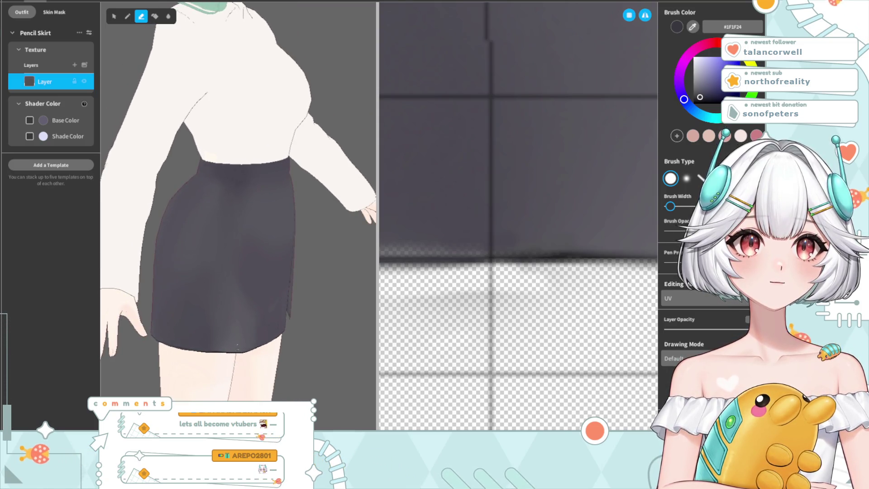
pyautogui.scroll(2, 230, 331)
pyautogui.moveTo(219, 320); pyautogui.dragTo(167, 298, button='right')
pyautogui.scroll(1, 166, 298)
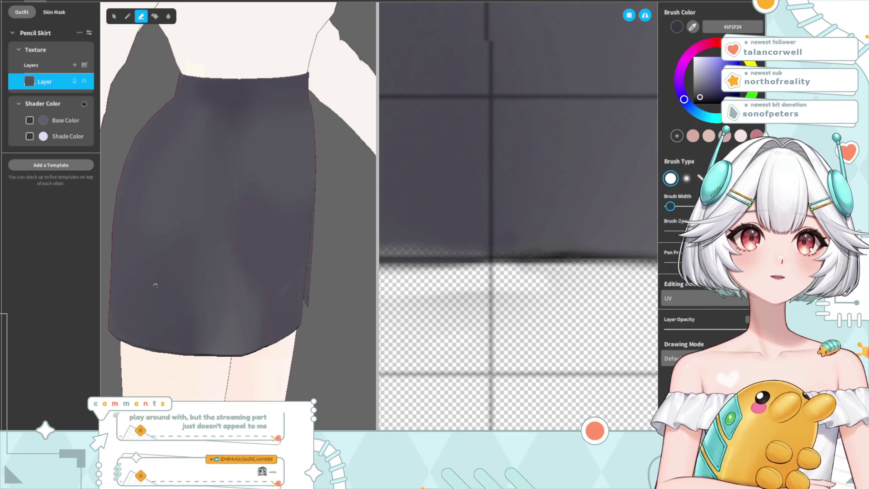
pyautogui.click(169, 141)
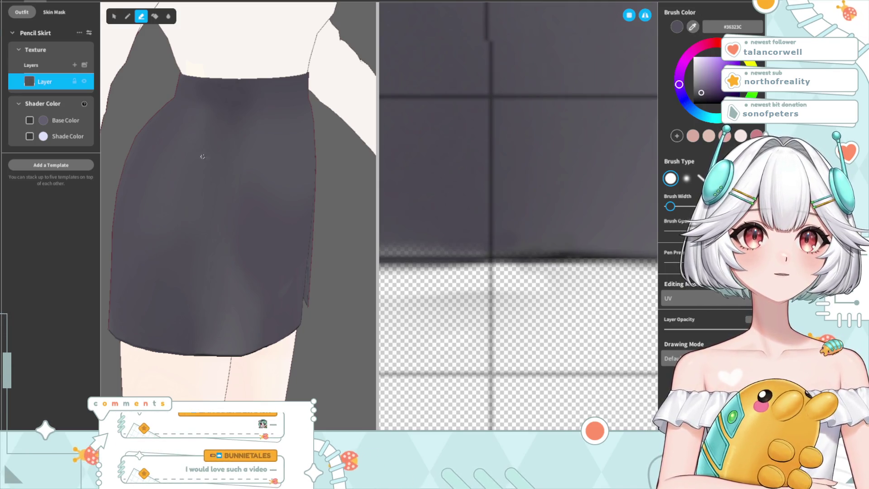
# Step: Choose the soft round pen brush, add Layer 1, and set Drawing Mode to Darken
pyautogui.click(686, 178)
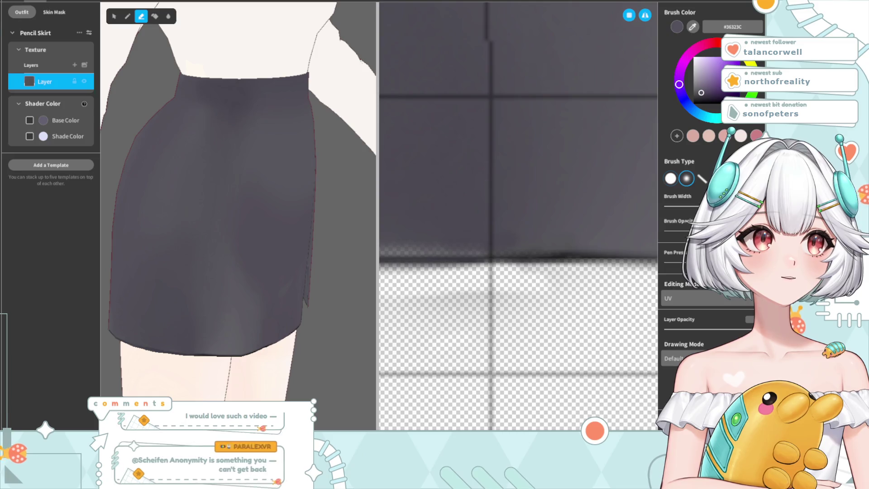
pyautogui.click(144, 240)
pyautogui.click(128, 17)
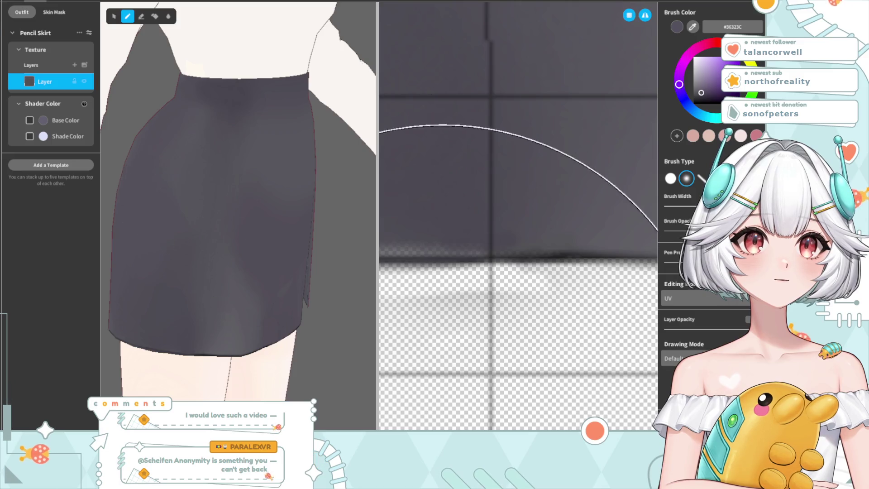
pyautogui.click(74, 65)
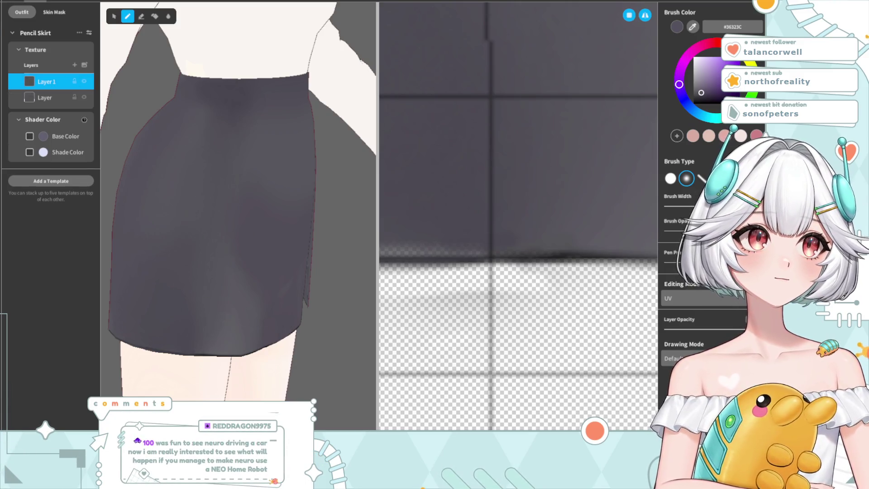
pyautogui.click(679, 389)
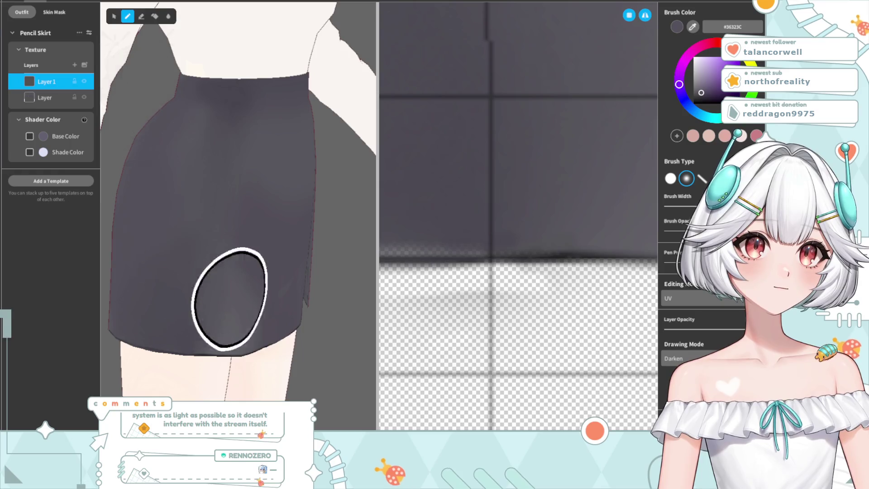
# Step: Rotate around to the skirt's slit front and resample its dark grey #36333C for the brush
pyautogui.scroll(-5, 145, 243)
pyautogui.moveTo(301, 340)
pyautogui.mouseDown(button='right')
pyautogui.moveTo(191, 340)
pyautogui.moveTo(244, 340)
pyautogui.moveTo(200, 340)
pyautogui.mouseUp(button='right')
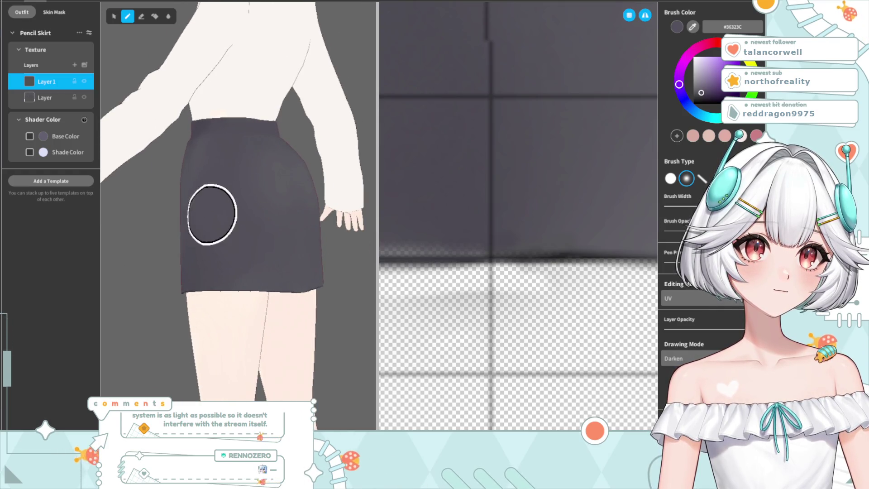
pyautogui.moveTo(243, 253)
pyautogui.mouseDown(button='right')
pyautogui.moveTo(266, 328)
pyautogui.moveTo(188, 330)
pyautogui.moveTo(229, 345)
pyautogui.moveTo(187, 292)
pyautogui.moveTo(193, 359)
pyautogui.moveTo(184, 349)
pyautogui.moveTo(232, 320)
pyautogui.mouseUp(button='right')
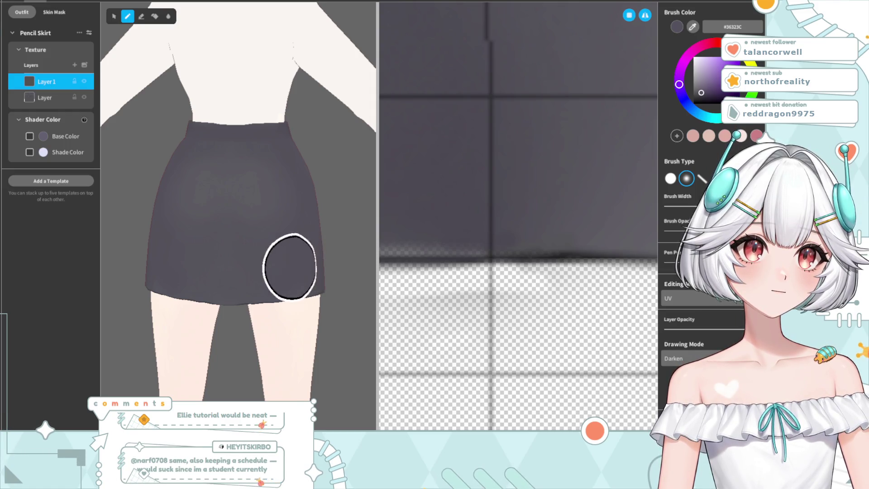
pyautogui.moveTo(186, 310)
pyautogui.mouseDown(button='right')
pyautogui.moveTo(188, 343)
pyautogui.moveTo(195, 330)
pyautogui.moveTo(185, 349)
pyautogui.moveTo(252, 349)
pyautogui.moveTo(225, 220)
pyautogui.mouseUp(button='right')
pyautogui.scroll(3, 226, 221)
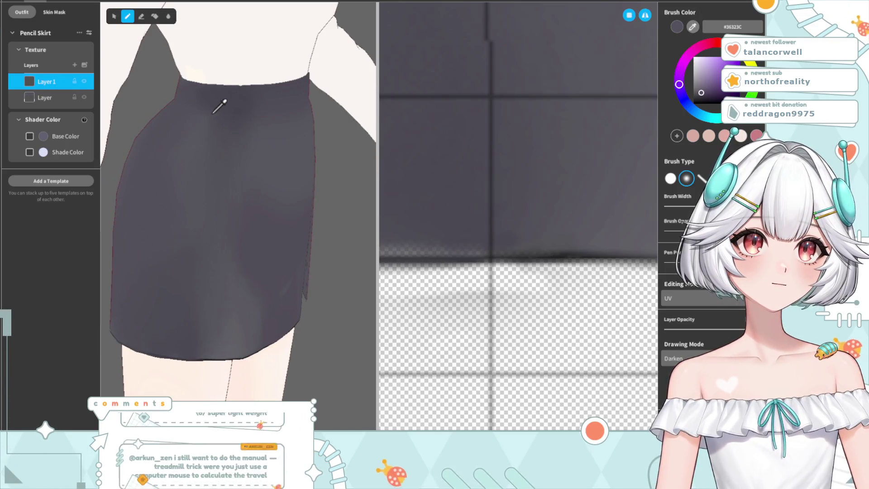
pyautogui.click(204, 132)
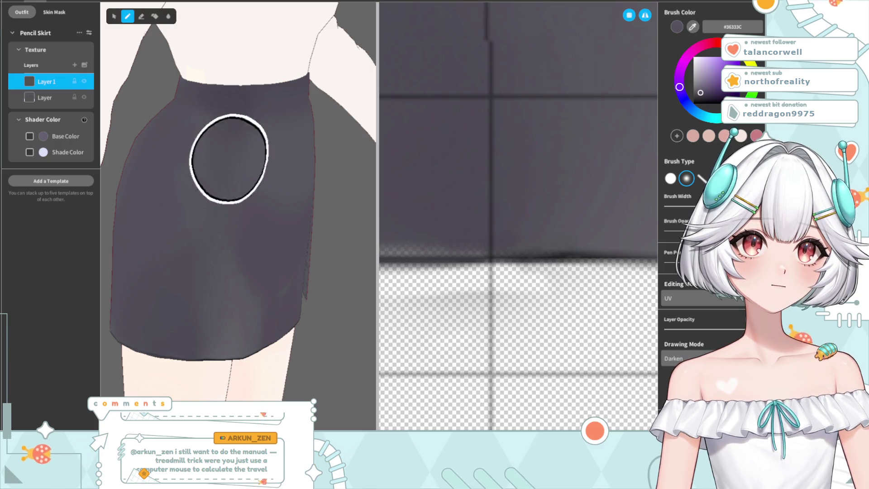
# Step: Zoom out and orbit to review the skirt, hips and back of the outfit
pyautogui.moveTo(230, 300); pyautogui.dragTo(232, 323, button='right')
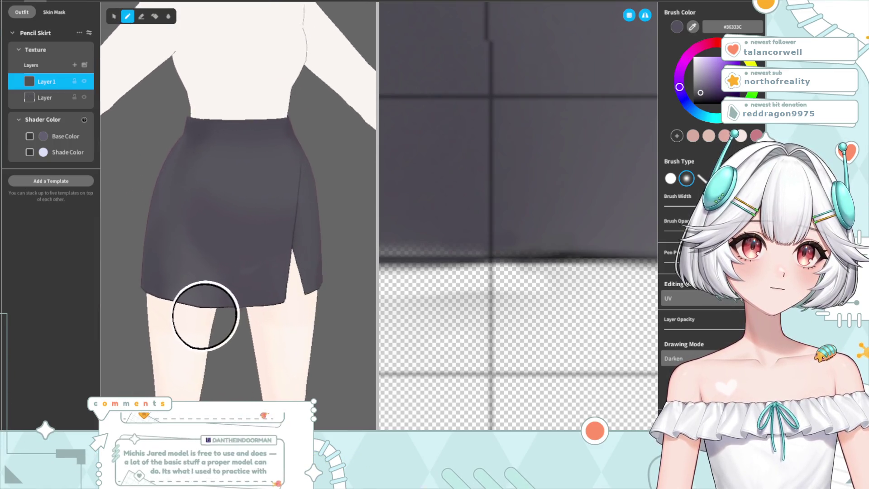
pyautogui.scroll(-2, 232, 323)
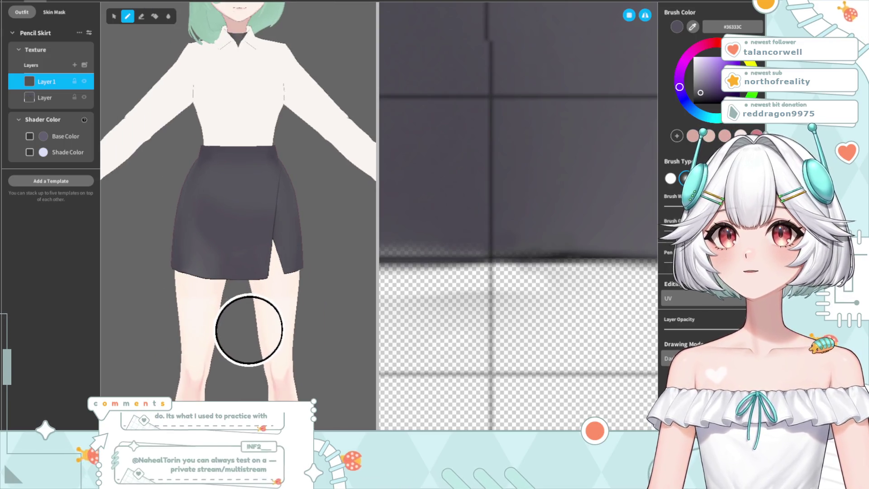
pyautogui.scroll(-1, 232, 330)
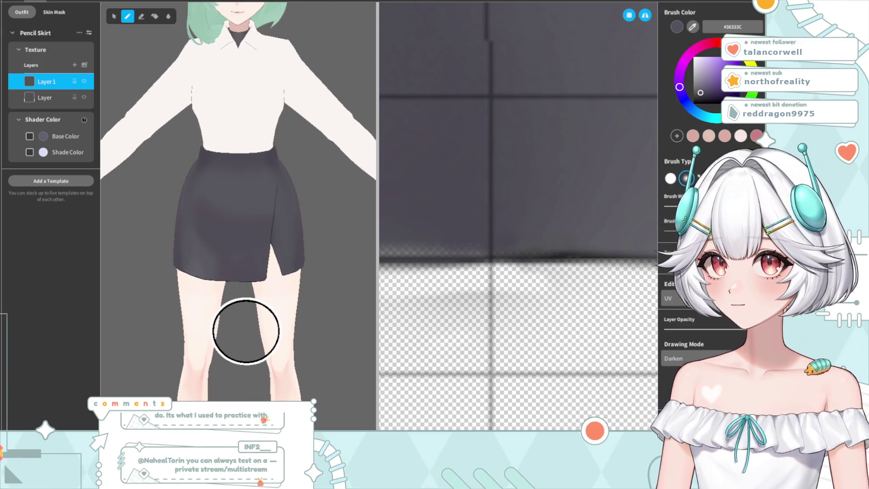
pyautogui.scroll(-1, 250, 317)
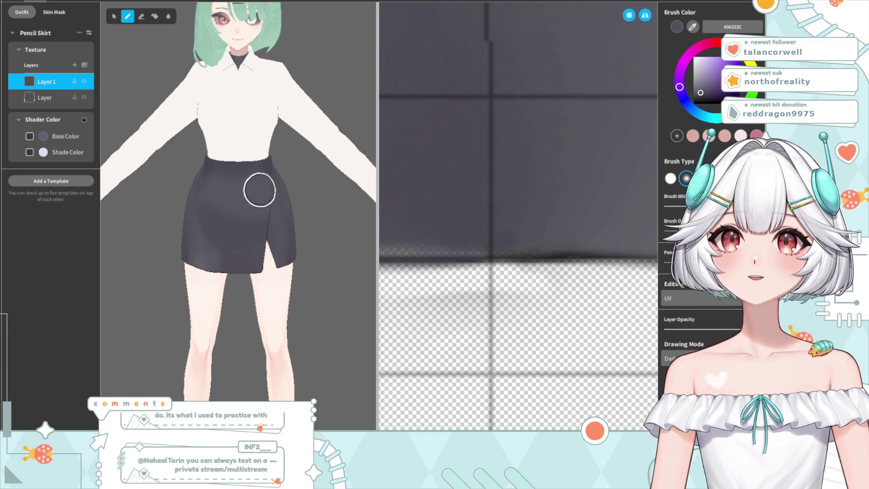
pyautogui.moveTo(259, 192); pyautogui.dragTo(280, 239, button='right')
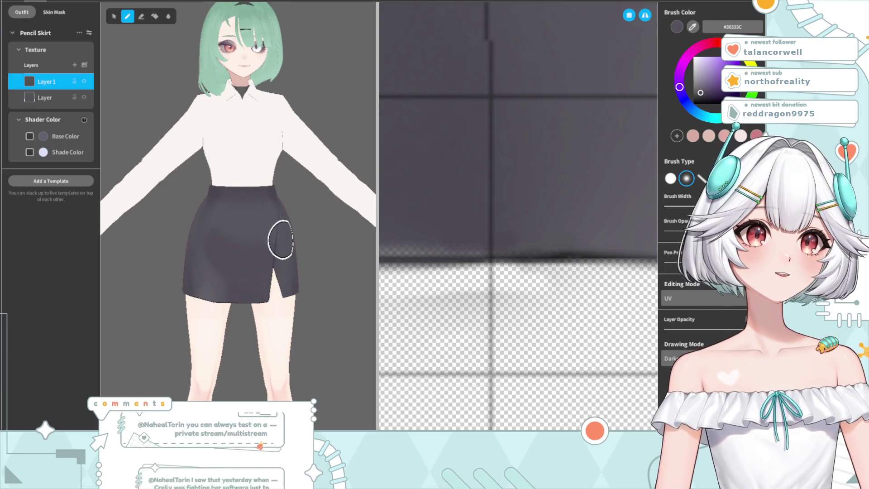
pyautogui.moveTo(306, 281); pyautogui.dragTo(306, 325, button='right')
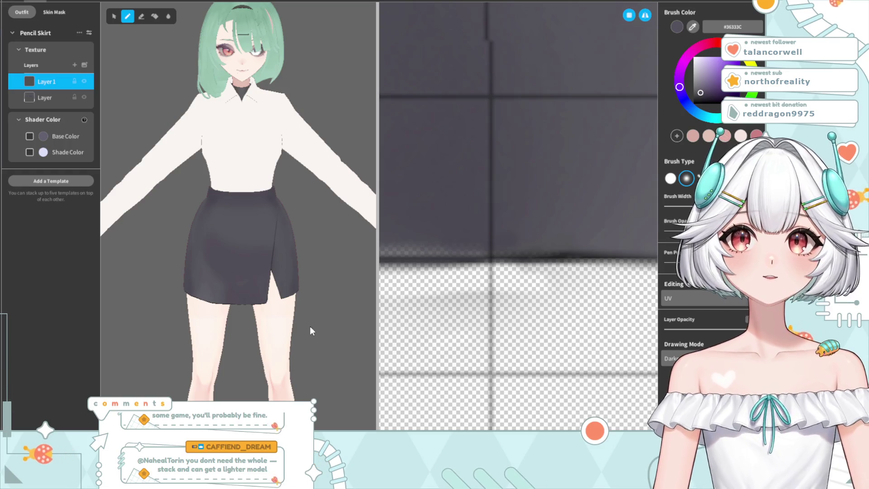
pyautogui.moveTo(278, 329)
pyautogui.mouseDown(button='right')
pyautogui.moveTo(200, 334)
pyautogui.moveTo(338, 320)
pyautogui.mouseUp(button='right')
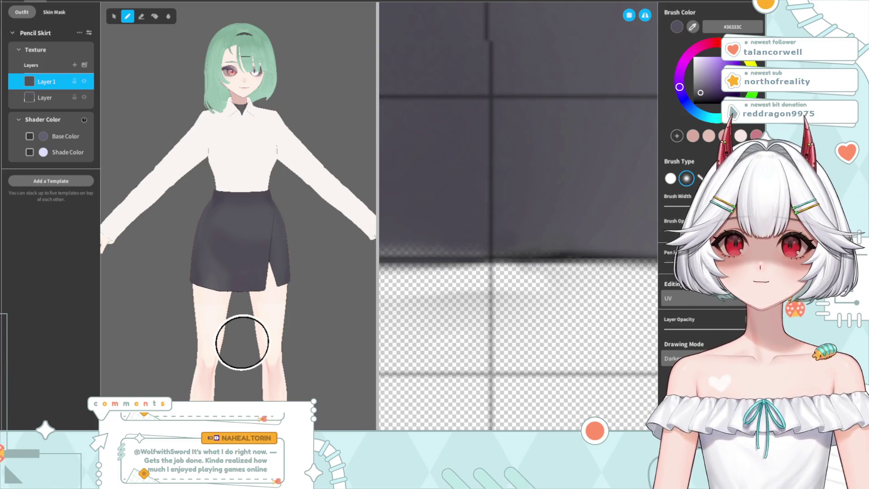
# Step: Zoom in and out on the model to check the skirt from all sides
pyautogui.scroll(3, 244, 340)
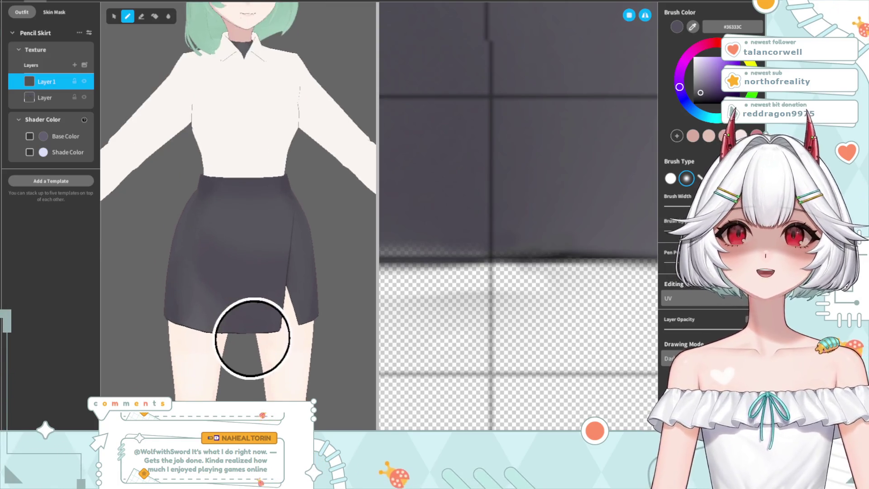
pyautogui.scroll(-1, 276, 348)
pyautogui.scroll(-2, 277, 349)
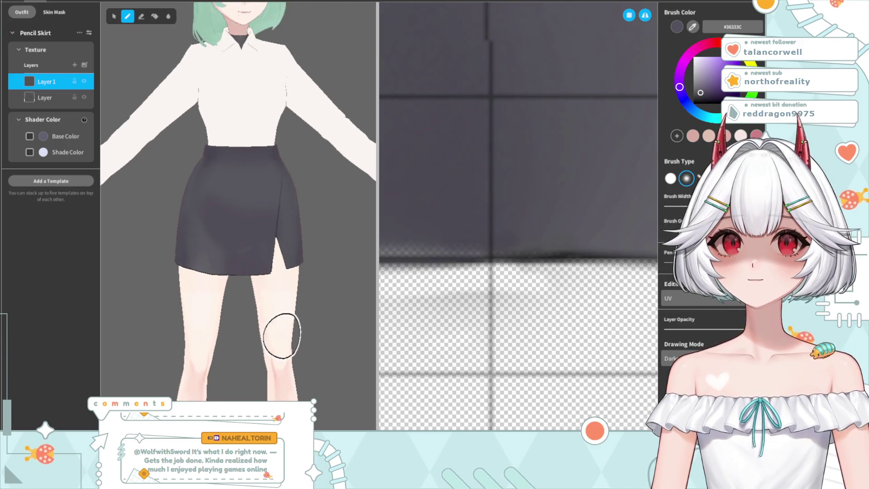
pyautogui.scroll(-2, 278, 349)
pyautogui.scroll(-1, 280, 349)
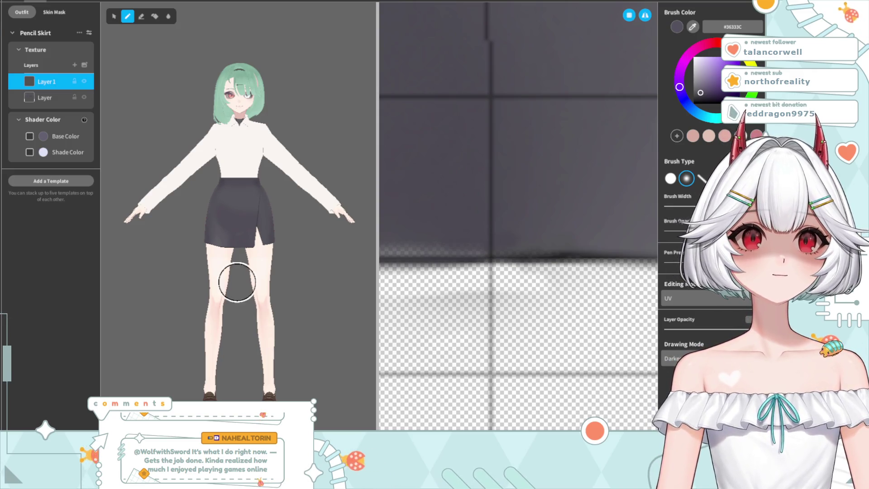
pyautogui.scroll(2, 249, 263)
pyautogui.scroll(2, 252, 265)
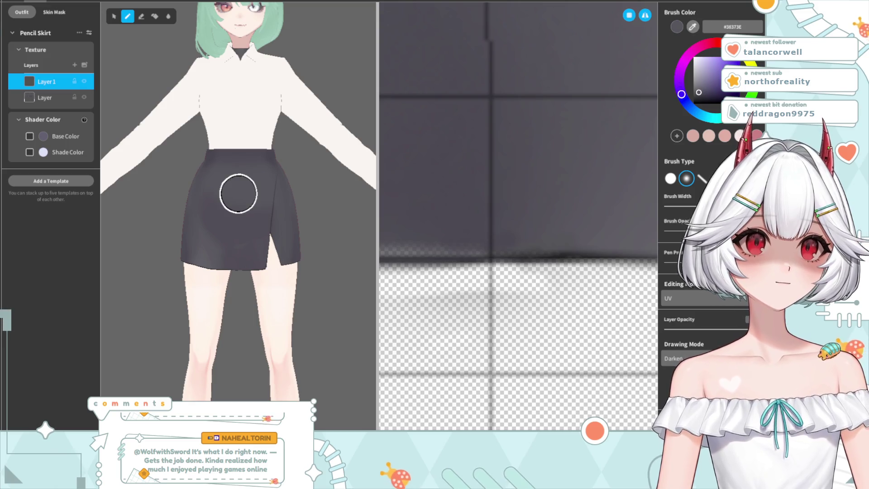
# Step: Add Layer 2 above Layer 1, with the brush back in Default drawing mode
pyautogui.click(74, 64)
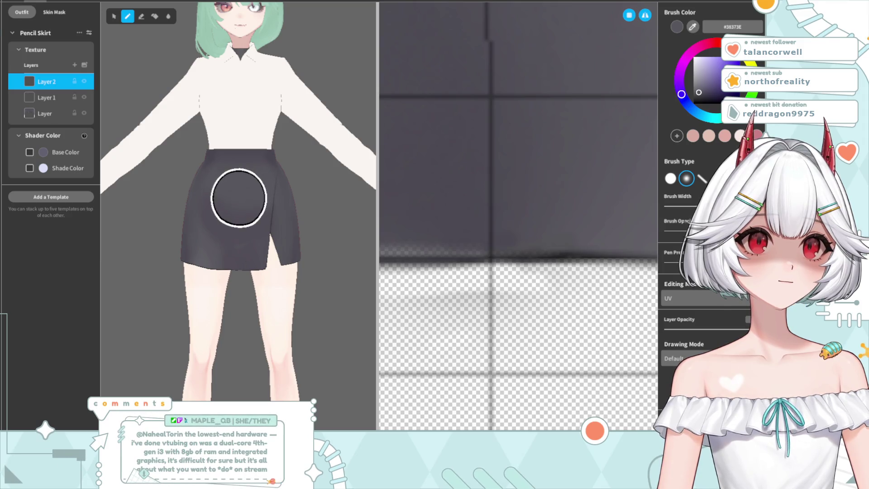
pyautogui.scroll(-3, 264, 351)
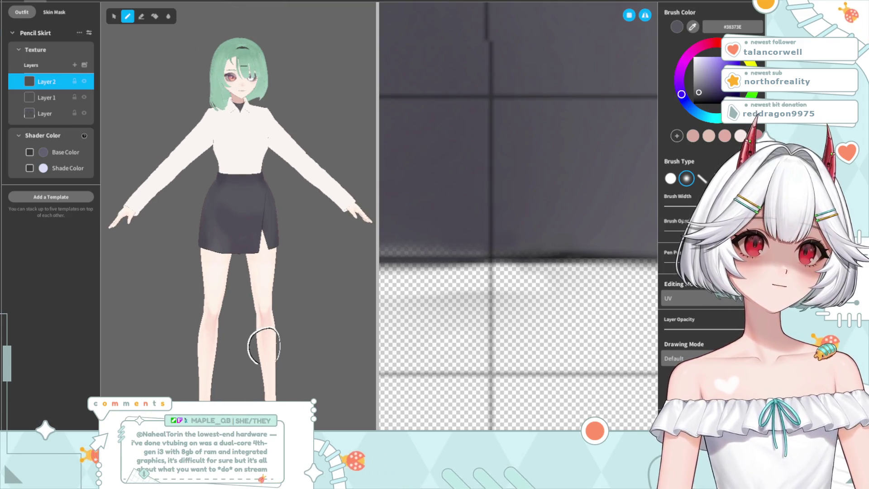
pyautogui.scroll(-2, 257, 336)
pyautogui.scroll(-1, 258, 335)
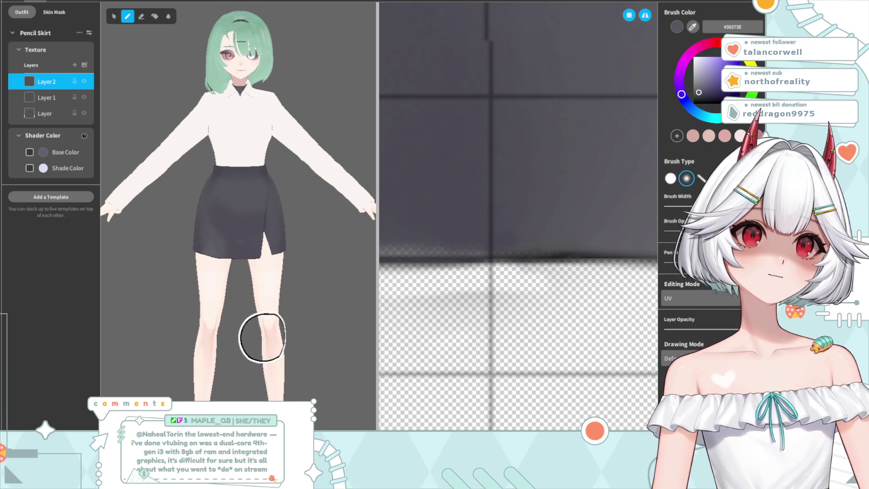
pyautogui.scroll(-1, 258, 335)
pyautogui.moveTo(295, 346); pyautogui.dragTo(232, 338, button='right')
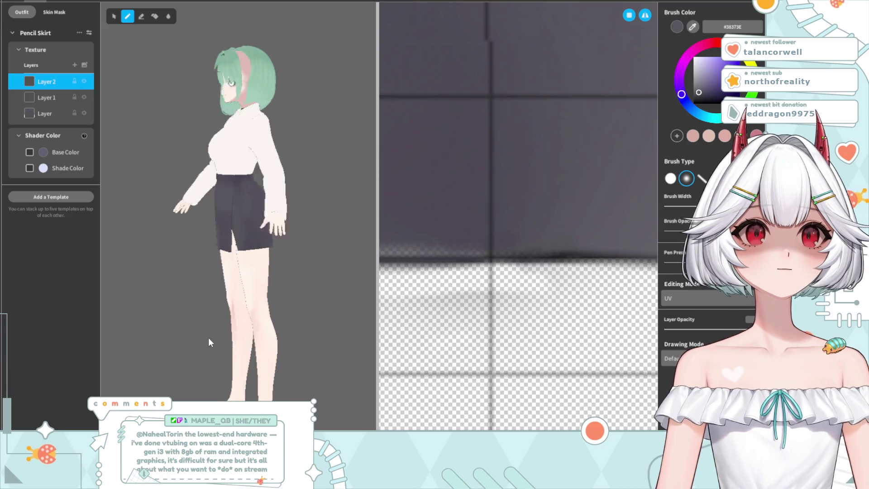
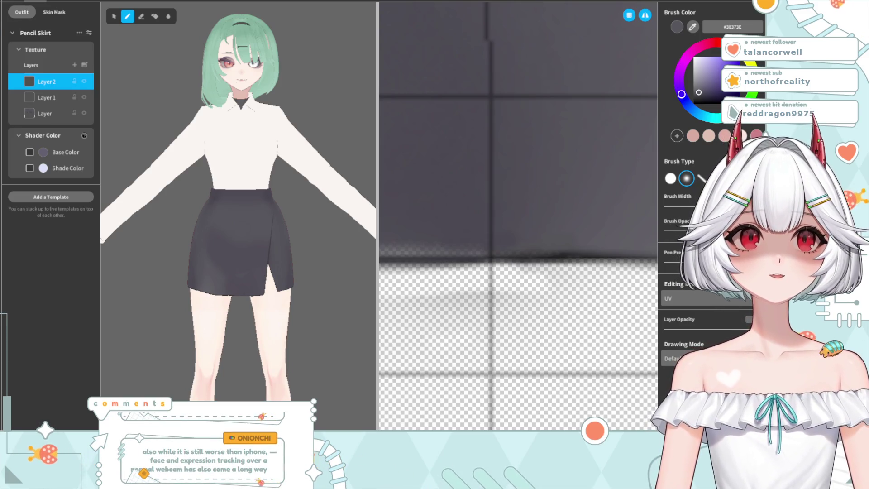
# Step: Paste the black belt with silver buckle texture as a new layer on the Pencil Skirt texture
pyautogui.scroll(1, 275, 277)
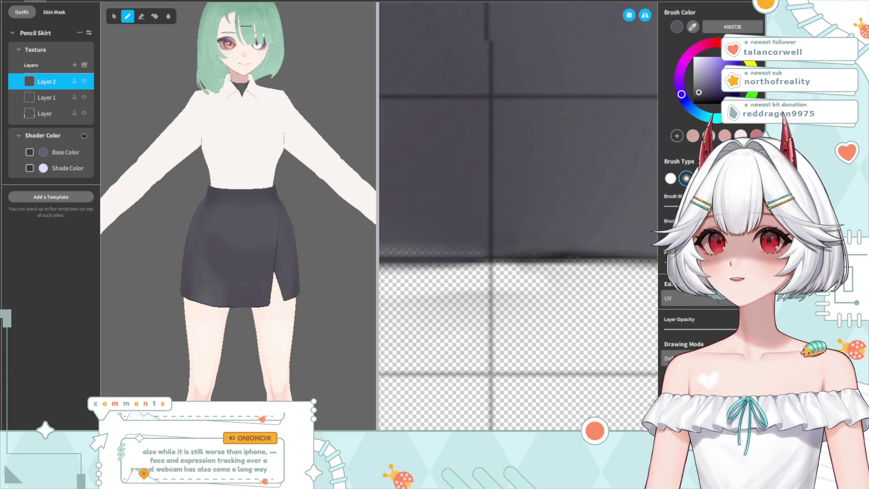
pyautogui.moveTo(271, 267)
pyautogui.mouseDown(button='right')
pyautogui.moveTo(304, 270)
pyautogui.moveTo(229, 258)
pyautogui.moveTo(262, 252)
pyautogui.mouseUp(button='right')
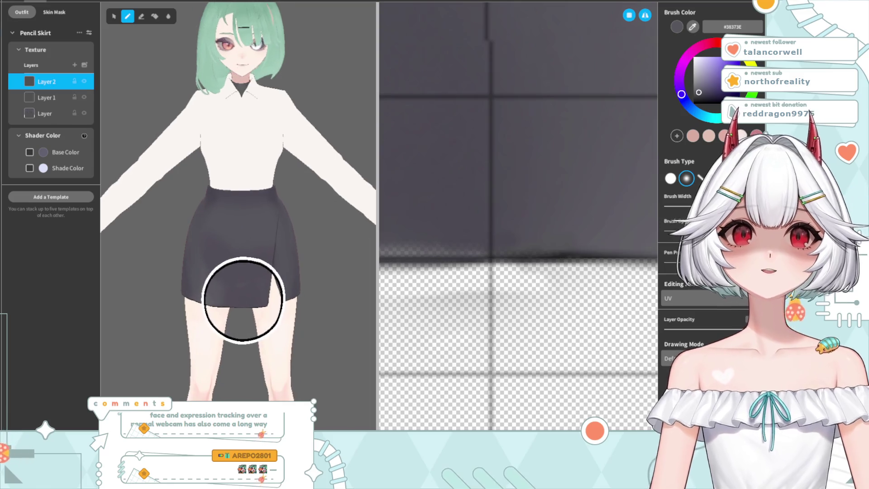
pyautogui.moveTo(243, 300); pyautogui.dragTo(227, 291, button='right')
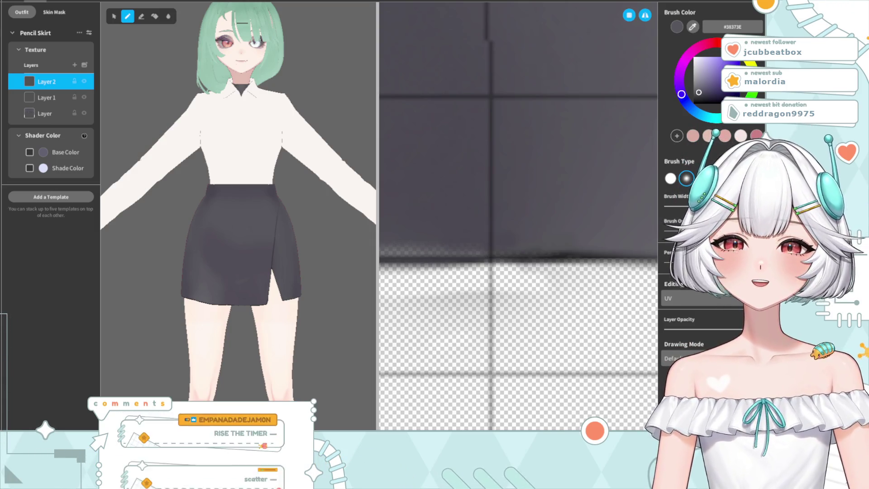
pyautogui.moveTo(254, 321); pyautogui.dragTo(267, 318, button='right')
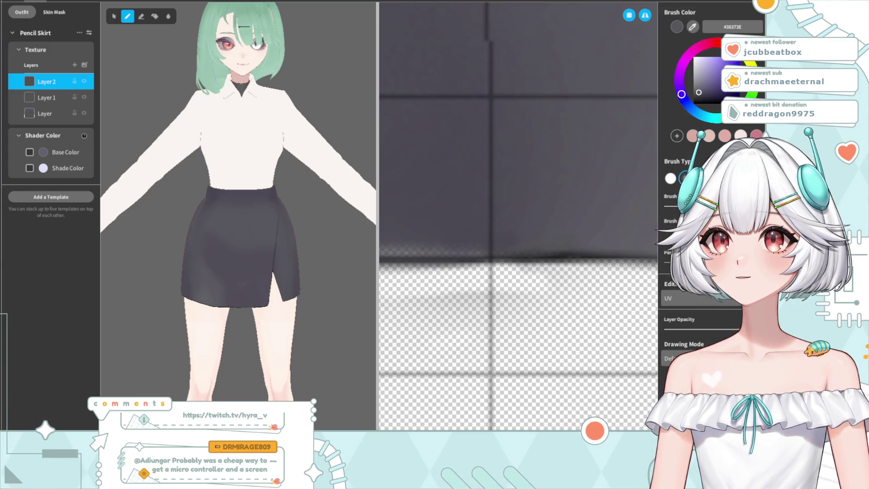
pyautogui.click(85, 65)
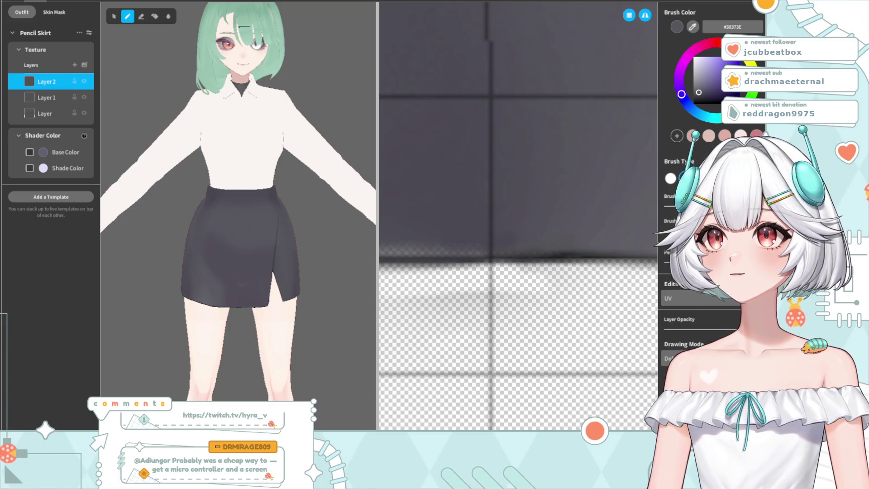
pyautogui.moveTo(253, 249); pyautogui.dragTo(273, 254, button='right')
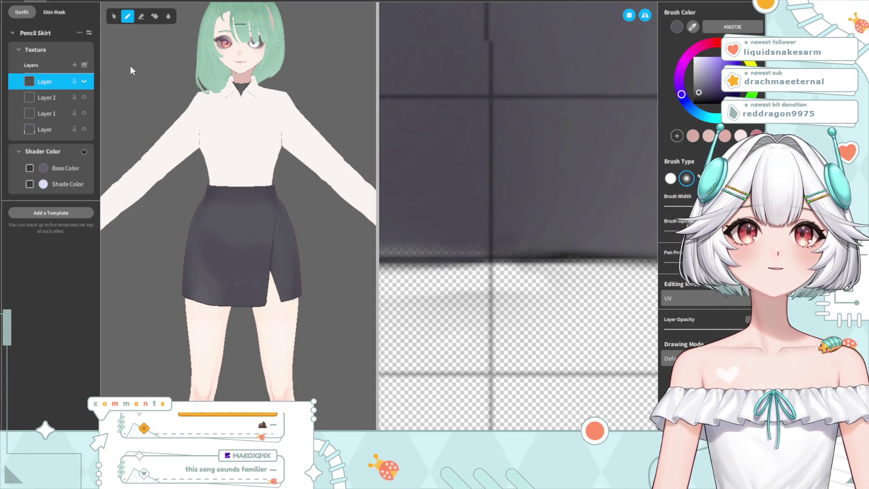
pyautogui.hotkey('ctrl', 'v')
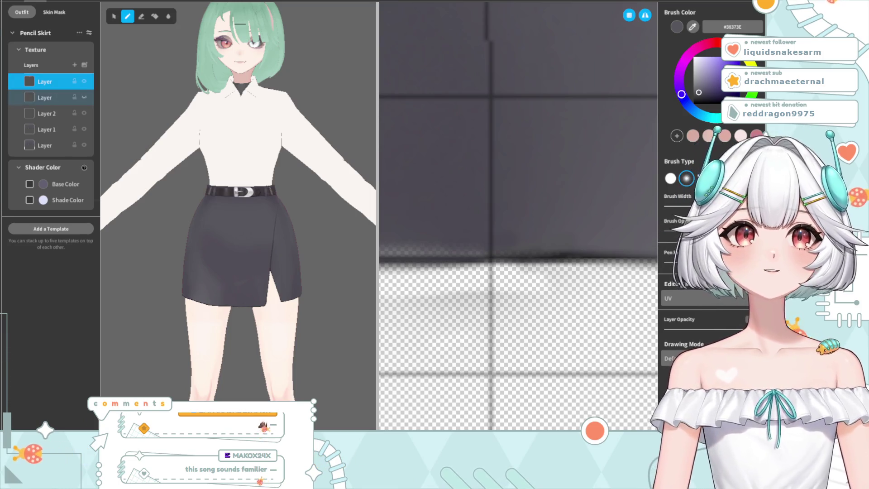
# Step: Sample a grey from the belt and paint a highlight stroke across the belt front
pyautogui.moveTo(285, 218); pyautogui.dragTo(110, 227, button='right')
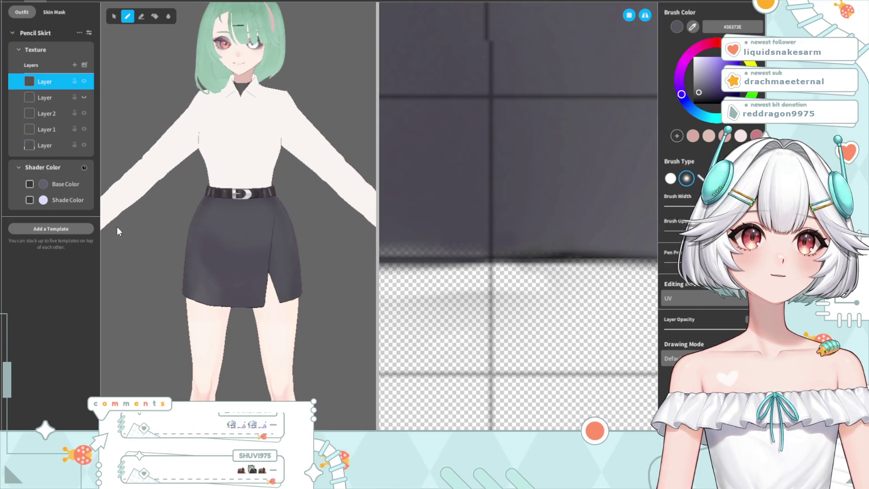
pyautogui.scroll(3, 229, 222)
pyautogui.scroll(2, 274, 234)
pyautogui.scroll(2, 210, 219)
pyautogui.scroll(2, 223, 217)
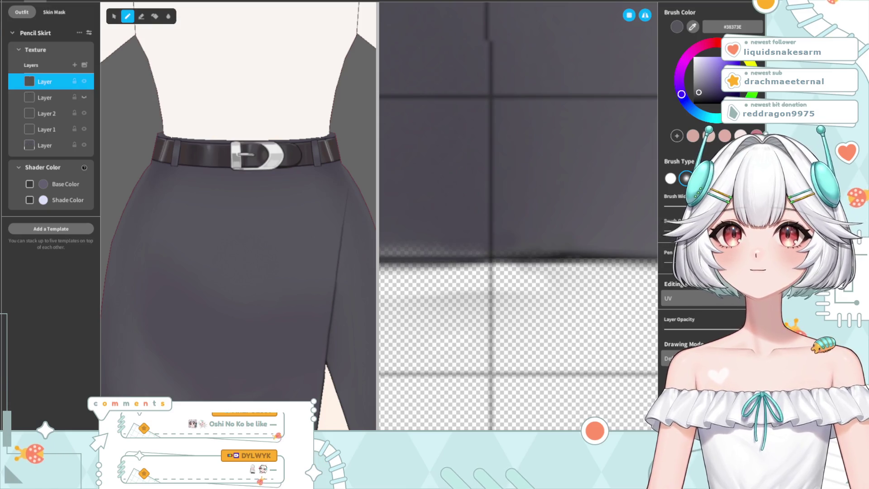
pyautogui.scroll(-2, 230, 245)
pyautogui.scroll(6, 230, 244)
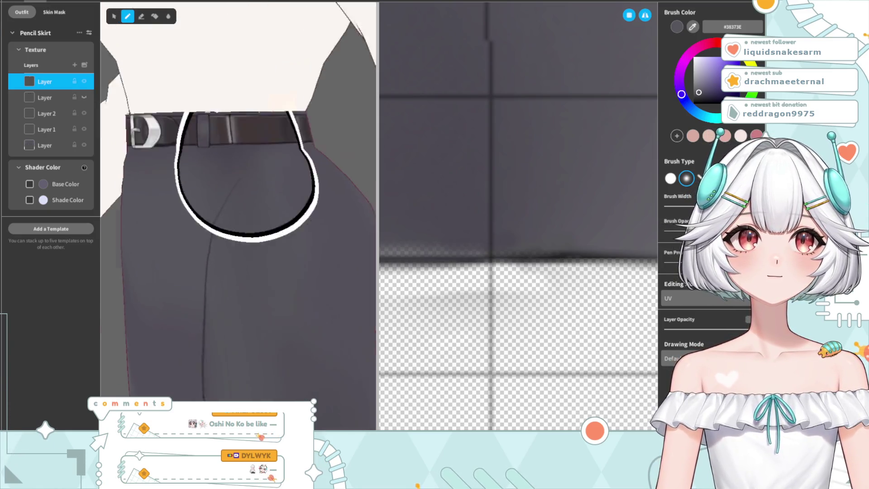
pyautogui.moveTo(238, 190); pyautogui.dragTo(224, 244, button='right')
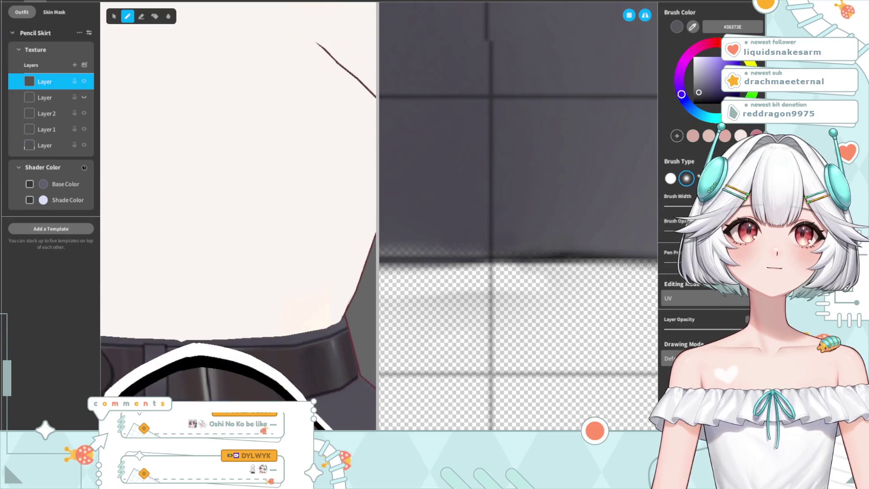
pyautogui.scroll(5, 227, 244)
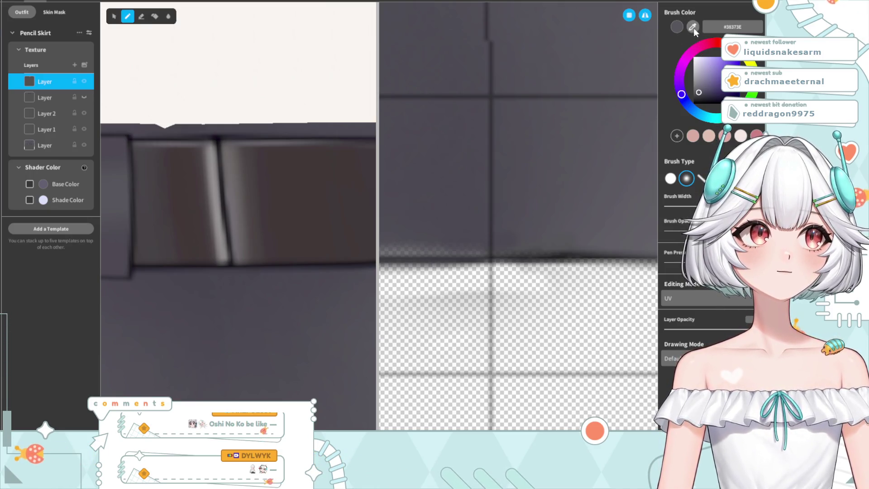
pyautogui.click(211, 153)
pyautogui.moveTo(211, 153); pyautogui.dragTo(252, 261, button='right')
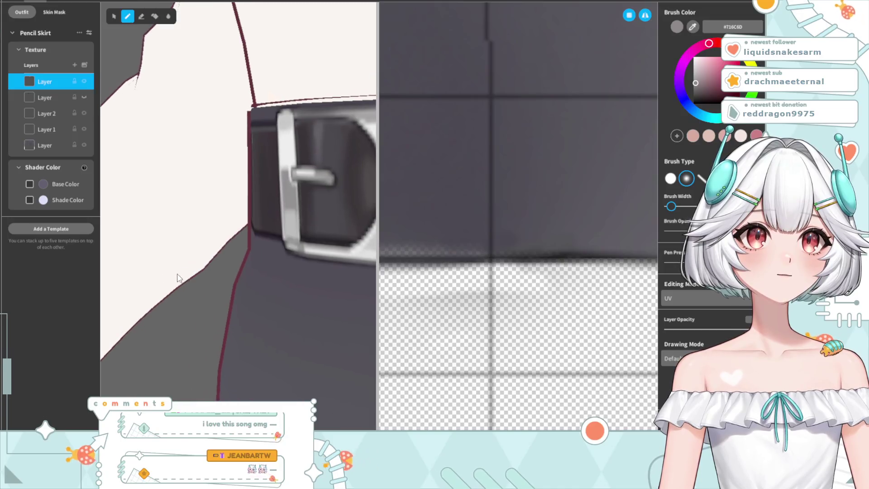
pyautogui.scroll(4, 258, 275)
pyautogui.moveTo(190, 267); pyautogui.dragTo(228, 267, button='right')
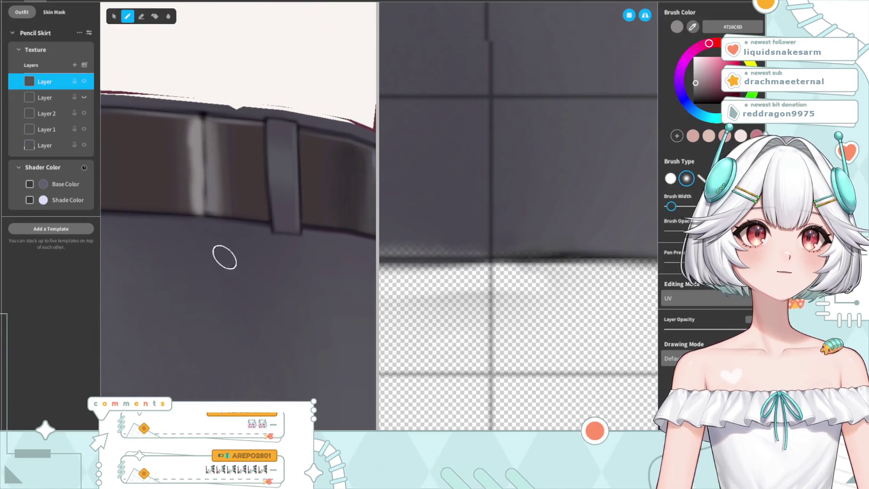
pyautogui.moveTo(205, 199); pyautogui.dragTo(203, 125)
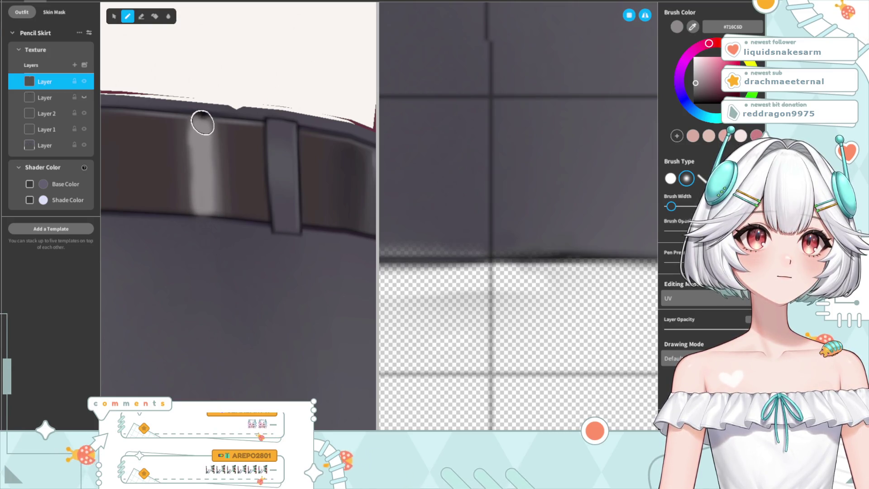
# Step: Sample a darker grey from the belt and paint a dark shading line along the belt seam
pyautogui.scroll(-2, 300, 357)
pyautogui.scroll(-2, 262, 304)
pyautogui.scroll(-2, 266, 310)
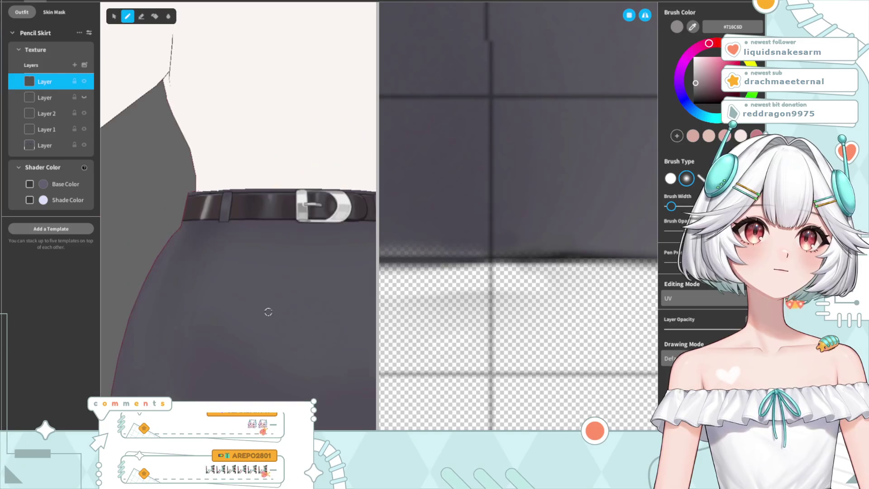
pyautogui.scroll(-1, 271, 323)
pyautogui.moveTo(271, 323); pyautogui.dragTo(239, 325, button='right')
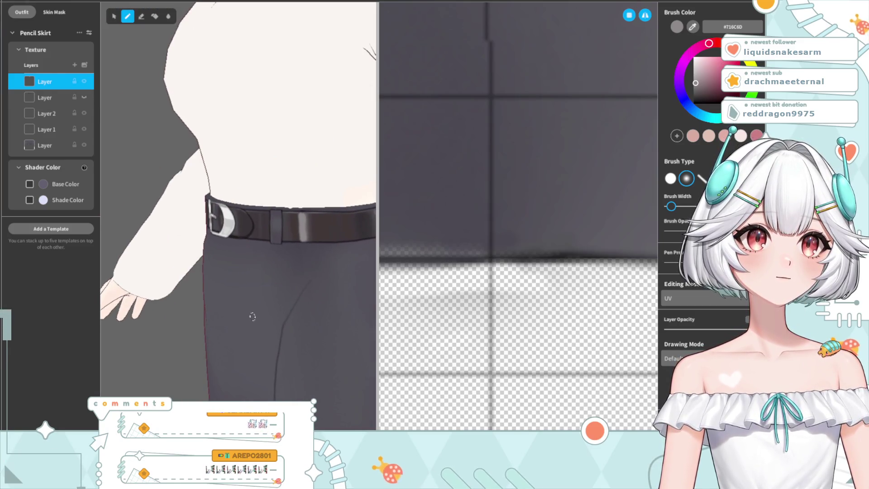
pyautogui.moveTo(239, 310)
pyautogui.mouseDown(button='right')
pyautogui.moveTo(353, 291)
pyautogui.moveTo(297, 313)
pyautogui.mouseUp(button='right')
pyautogui.scroll(2, 176, 275)
pyautogui.scroll(2, 176, 279)
pyautogui.scroll(2, 176, 279)
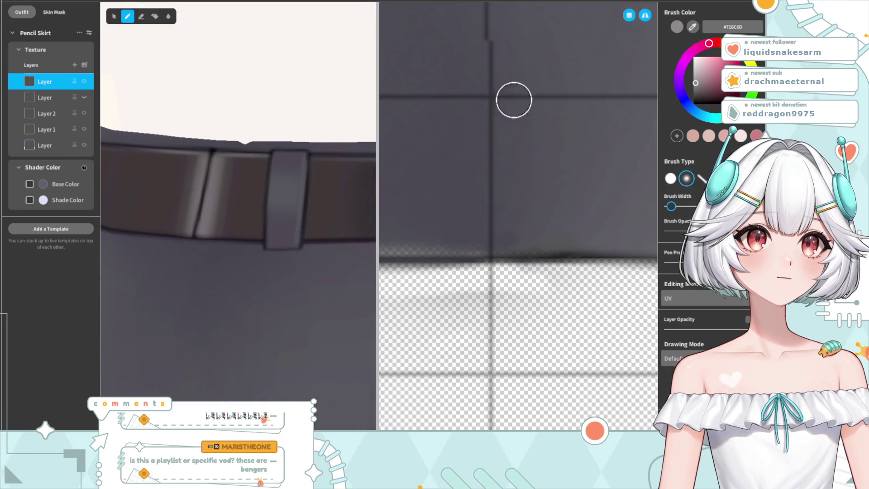
pyautogui.scroll(2, 167, 219)
pyautogui.scroll(1, 196, 243)
pyautogui.scroll(1, 196, 243)
pyautogui.click(693, 27)
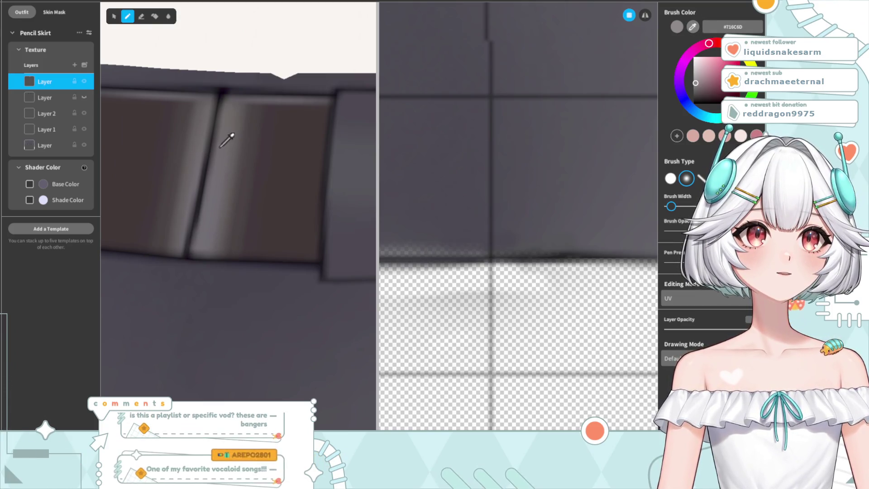
pyautogui.click(209, 131)
pyautogui.moveTo(213, 111); pyautogui.dragTo(194, 222)
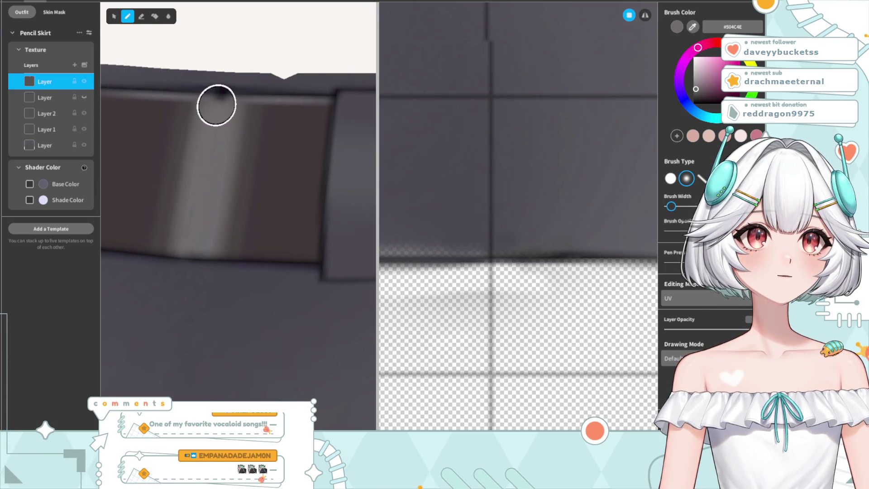
# Step: Switch to an even darker shading grey (#3D383E) and turn the view toward the belt loops
pyautogui.scroll(-2, 334, 198)
pyautogui.scroll(-1, 325, 219)
pyautogui.scroll(2, 238, 195)
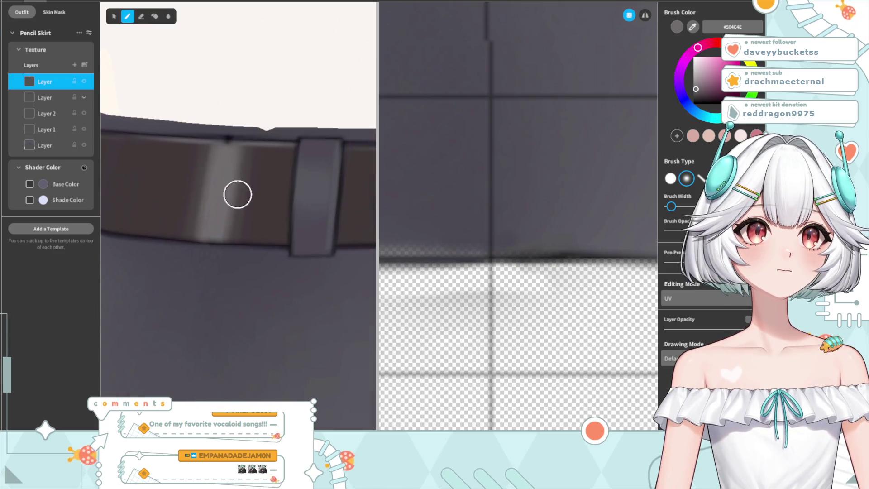
pyautogui.scroll(3, 238, 195)
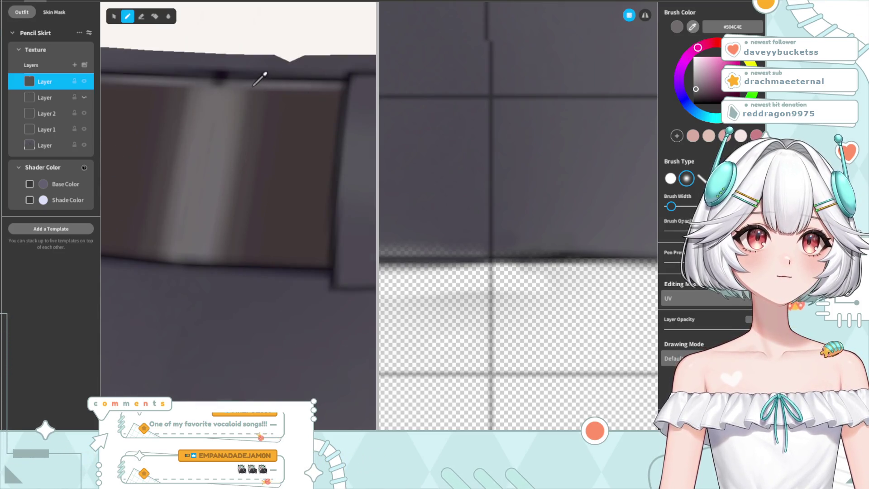
pyautogui.keyDown('alt'); pyautogui.click(475, 110); pyautogui.keyUp('alt')
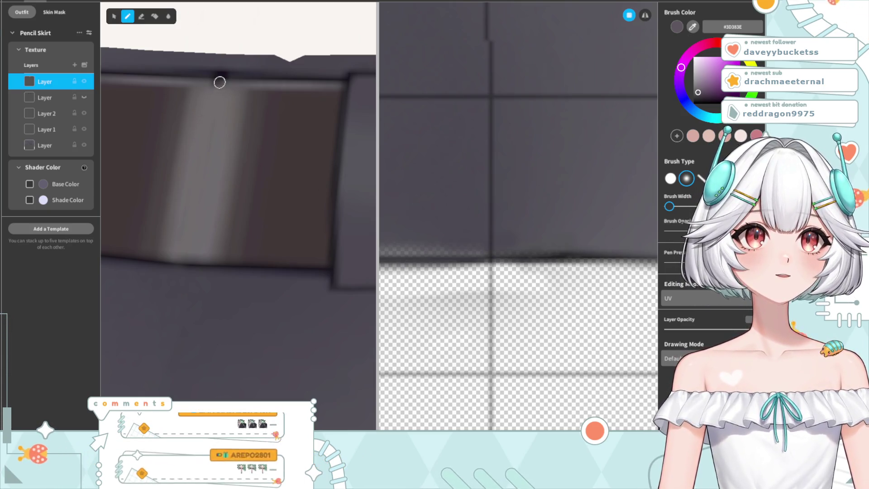
pyautogui.scroll(-5, 264, 157)
pyautogui.scroll(3, 300, 223)
pyautogui.moveTo(301, 223)
pyautogui.mouseDown(button='right')
pyautogui.moveTo(283, 210)
pyautogui.moveTo(371, 308)
pyautogui.mouseUp(button='right')
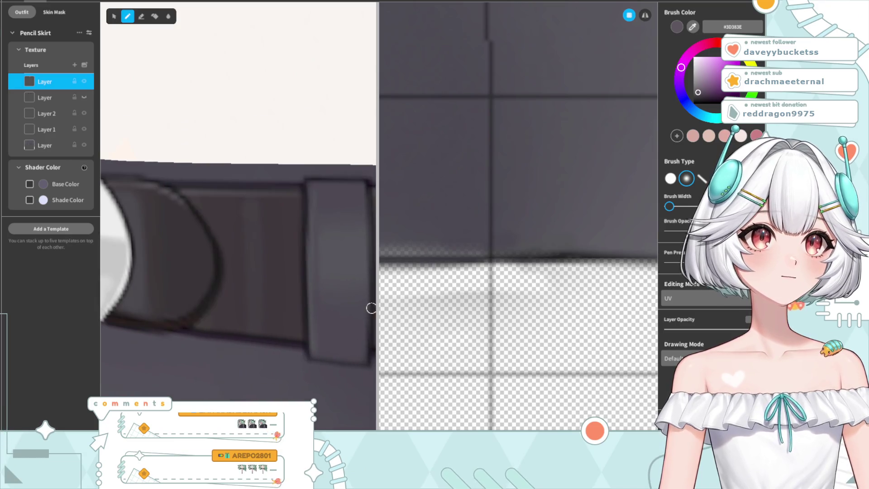
pyautogui.moveTo(219, 254); pyautogui.dragTo(100, 240, button='right')
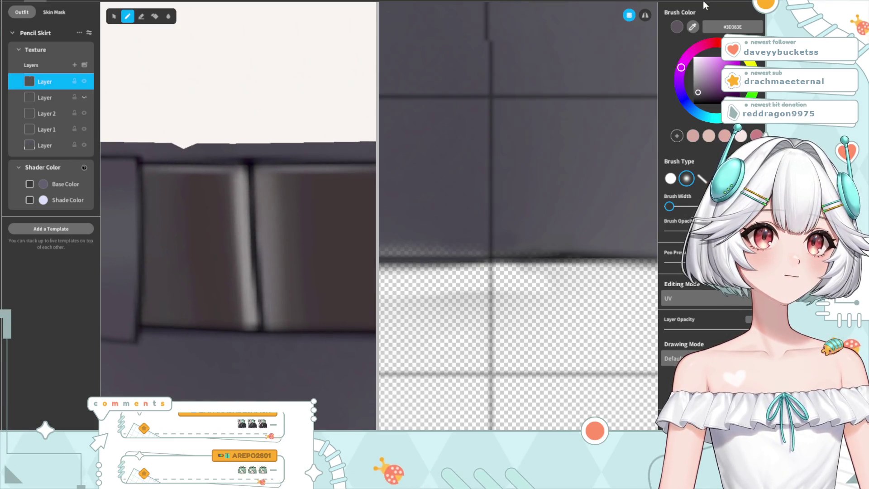
pyautogui.keyDown('alt'); pyautogui.click(244, 214); pyautogui.keyUp('alt')
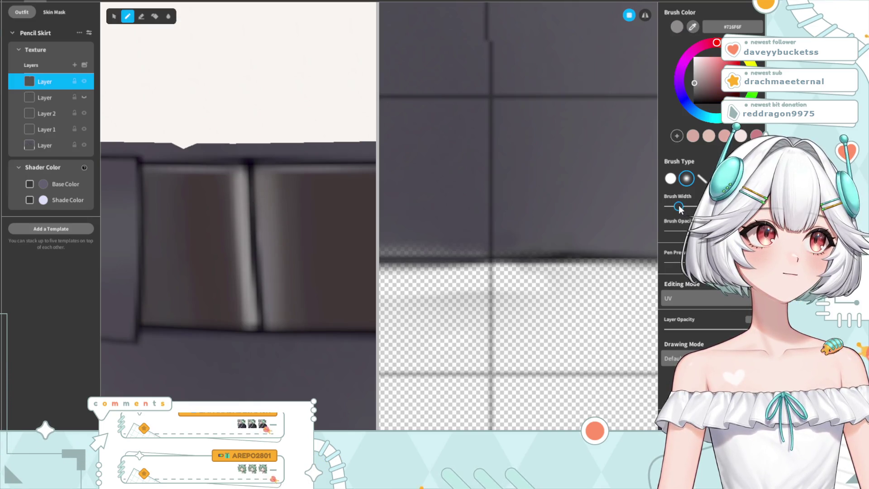
pyautogui.moveTo(678, 206); pyautogui.dragTo(673, 206)
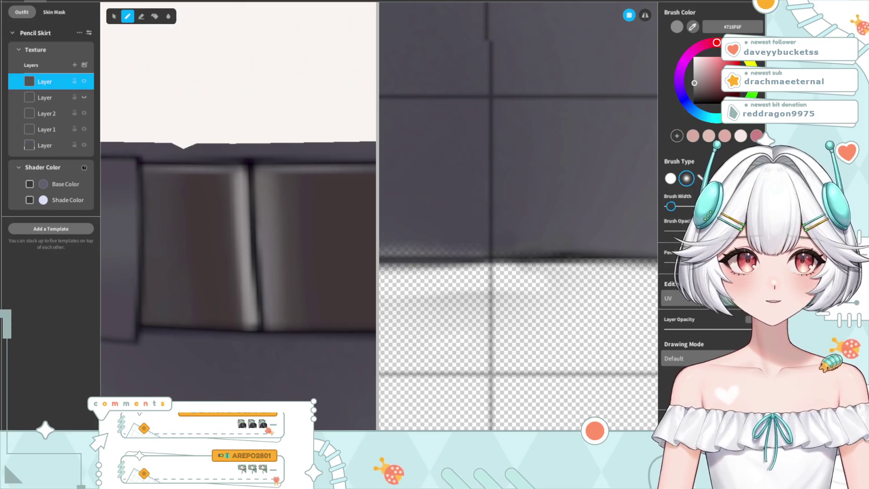
pyautogui.moveTo(252, 208); pyautogui.dragTo(258, 322)
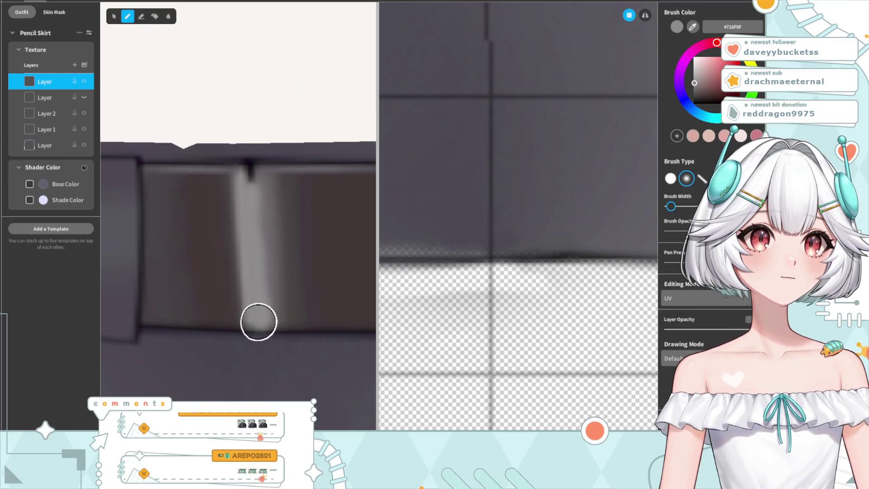
pyautogui.moveTo(250, 175)
pyautogui.mouseDown()
pyautogui.moveTo(270, 314)
pyautogui.moveTo(260, 253)
pyautogui.moveTo(258, 317)
pyautogui.moveTo(246, 208)
pyautogui.mouseUp()
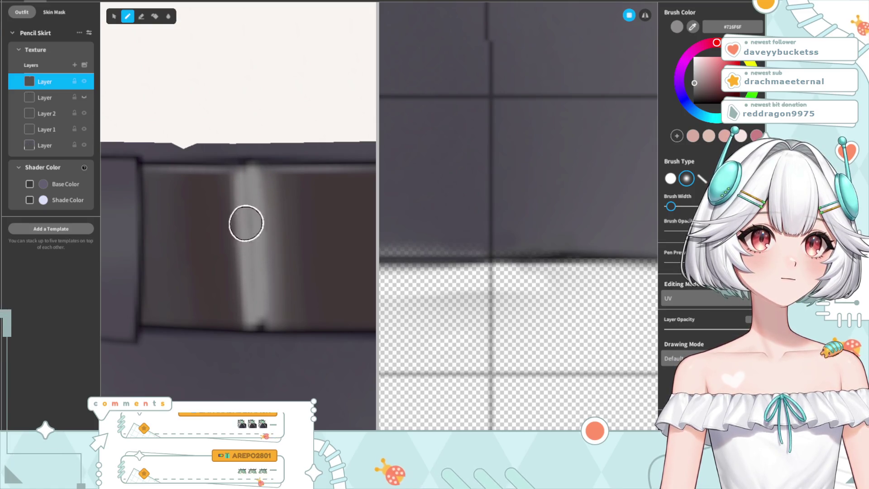
pyautogui.hotkey('ctrl', 'z')
pyautogui.moveTo(248, 187); pyautogui.dragTo(252, 262)
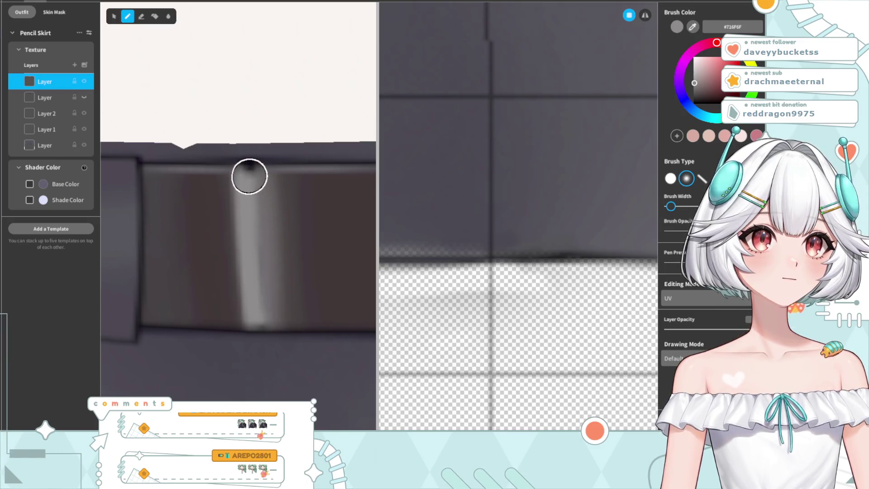
pyautogui.scroll(-2, 272, 312)
pyautogui.scroll(-2, 217, 321)
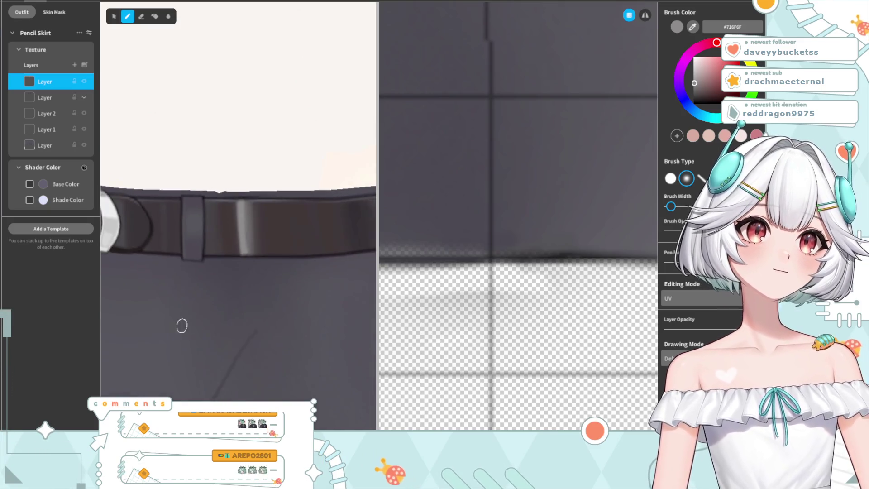
pyautogui.scroll(-2, 181, 328)
pyautogui.scroll(-2, 178, 330)
pyautogui.scroll(-3, 177, 330)
pyautogui.scroll(-2, 247, 279)
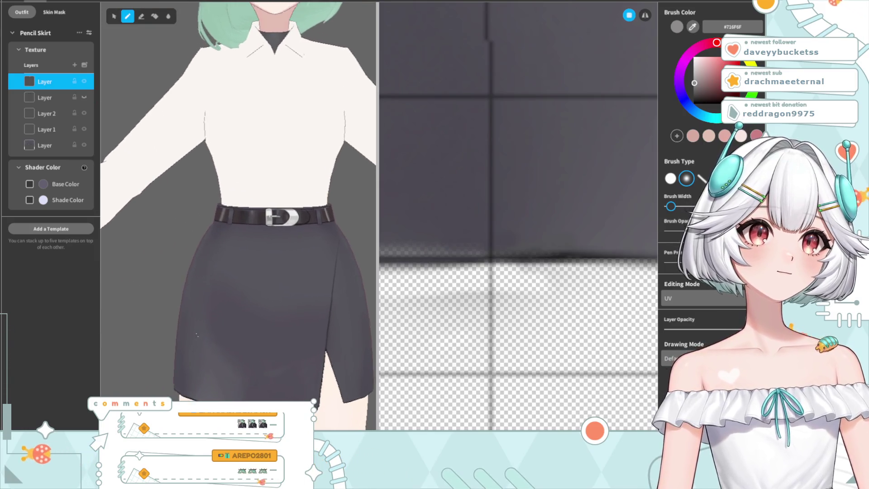
pyautogui.scroll(2, 247, 280)
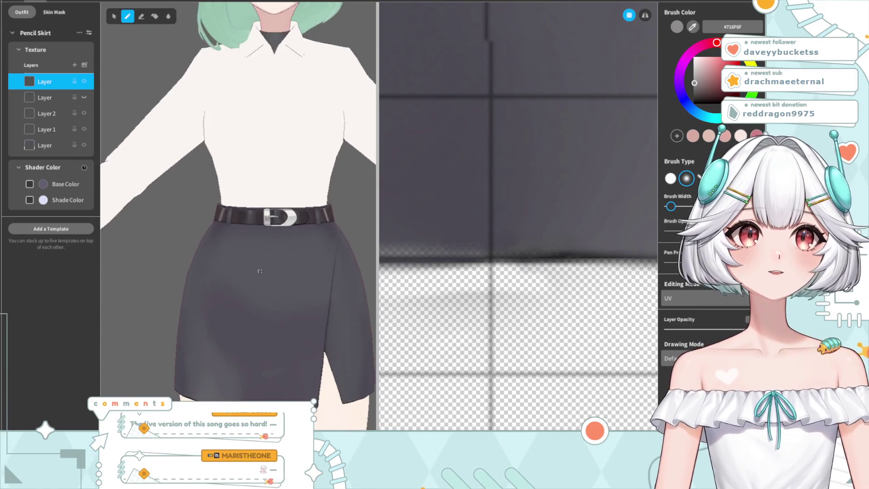
pyautogui.scroll(3, 270, 320)
pyautogui.scroll(-2, 251, 314)
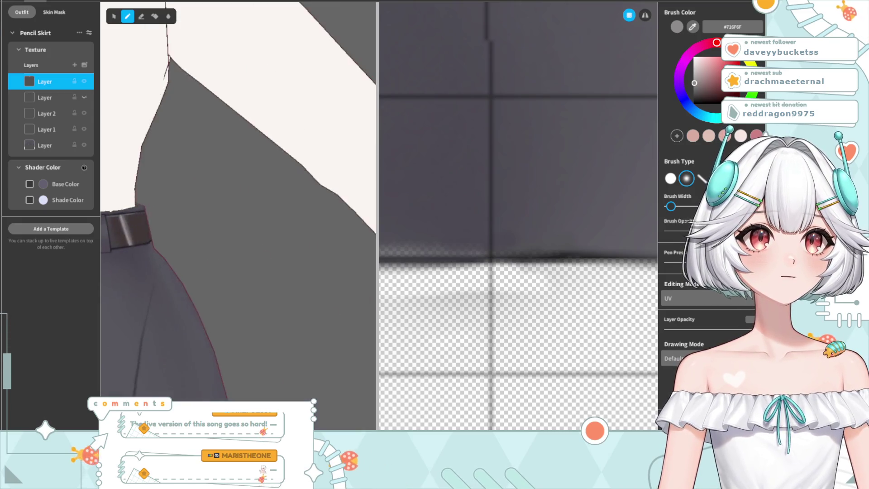
pyautogui.scroll(-2, 236, 344)
pyautogui.scroll(-2, 229, 344)
pyautogui.scroll(-2, 215, 317)
pyautogui.moveTo(215, 317)
pyautogui.mouseDown(button='right')
pyautogui.moveTo(305, 310)
pyautogui.moveTo(229, 316)
pyautogui.mouseUp(button='right')
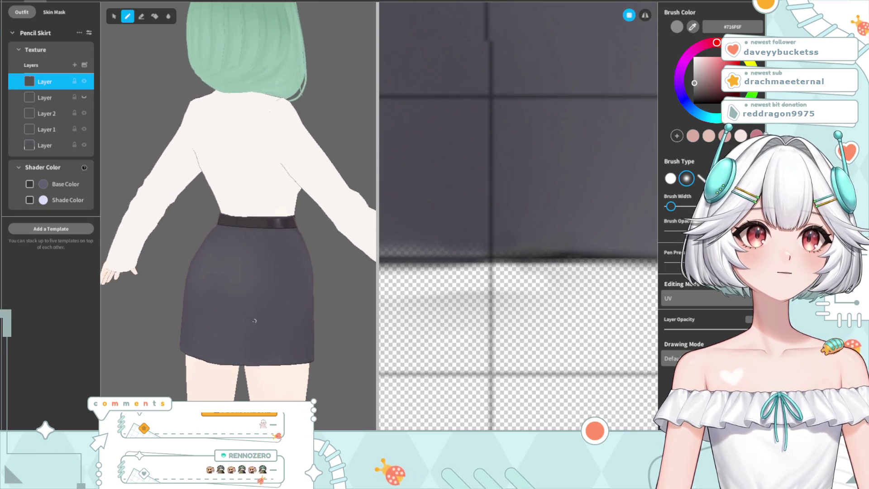
pyautogui.scroll(2, 229, 315)
pyautogui.scroll(1, 229, 316)
pyautogui.scroll(1, 229, 315)
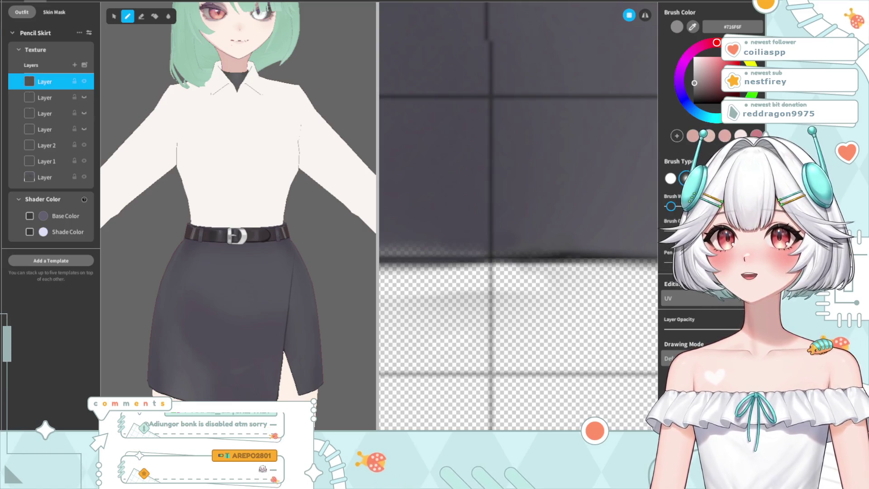
# Step: Hide the top texture layer, undo to restore the belt, and check the skirt front
pyautogui.click(85, 82)
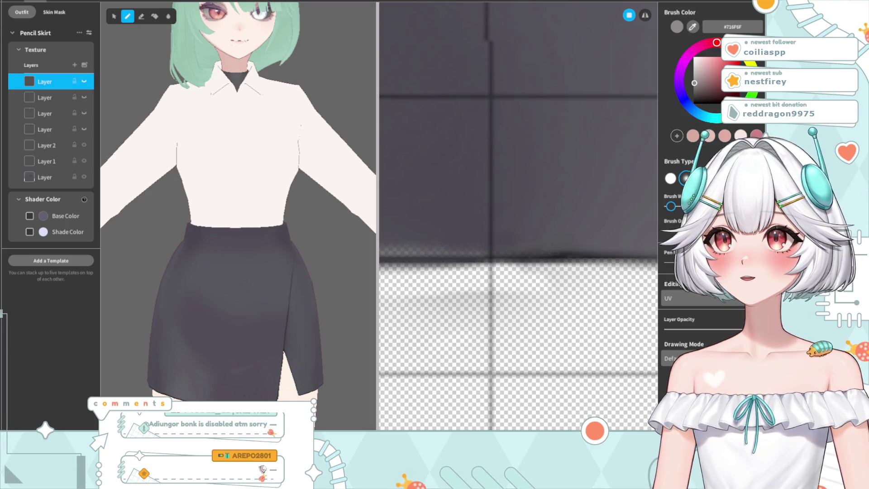
pyautogui.hotkey('ctrl', 'z')
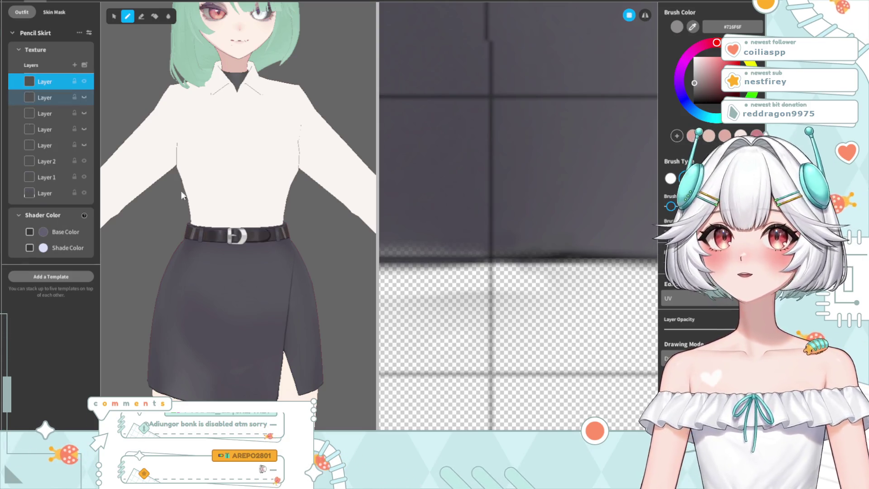
pyautogui.moveTo(253, 284); pyautogui.dragTo(288, 313, button='right')
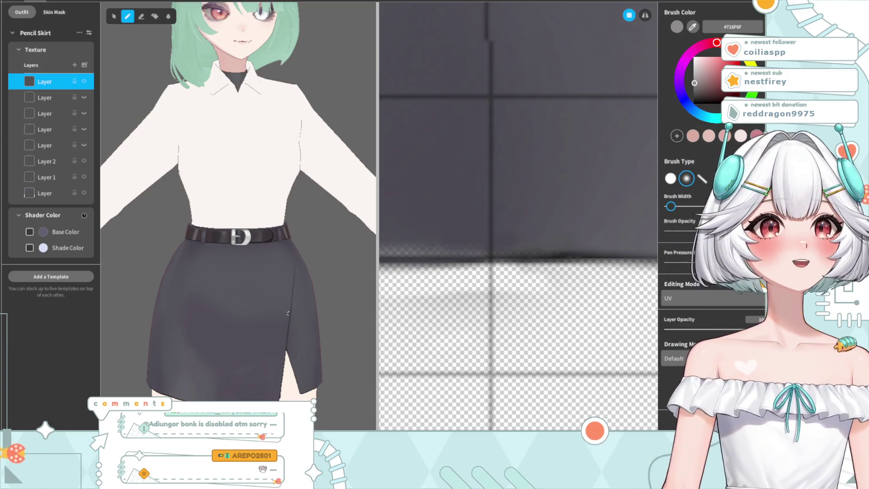
pyautogui.moveTo(288, 313); pyautogui.dragTo(215, 332, button='right')
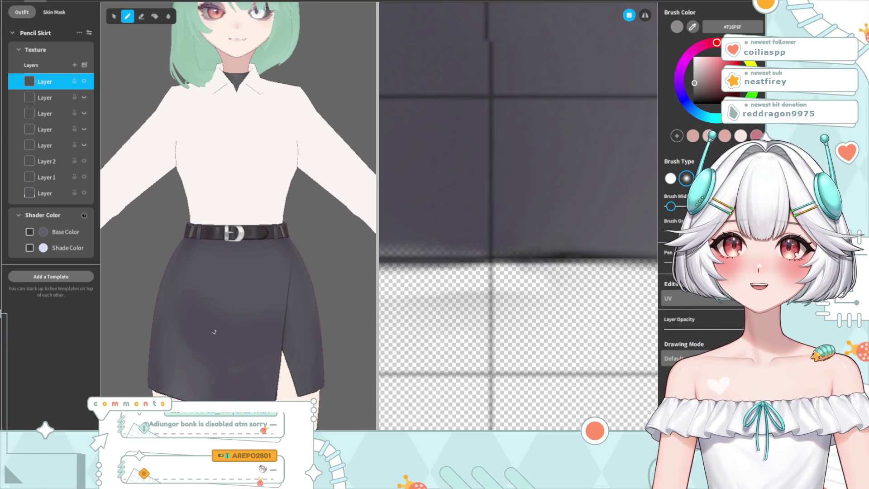
pyautogui.scroll(-5, 229, 289)
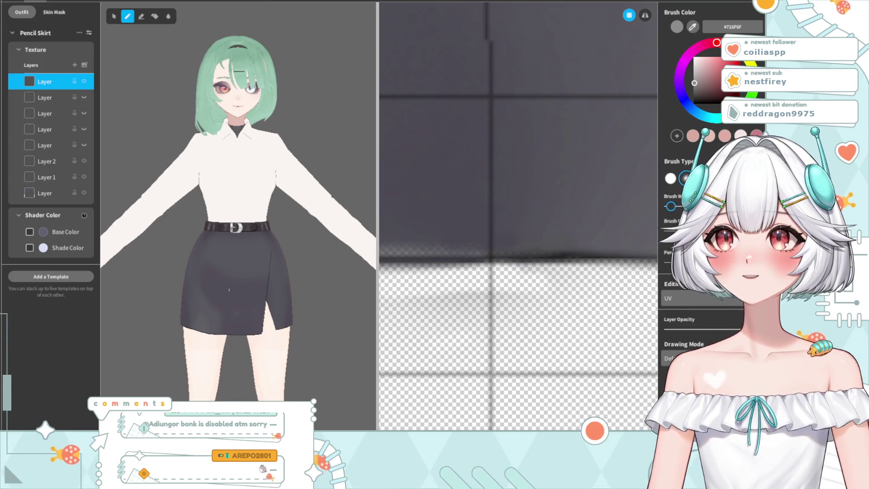
pyautogui.scroll(3, 231, 290)
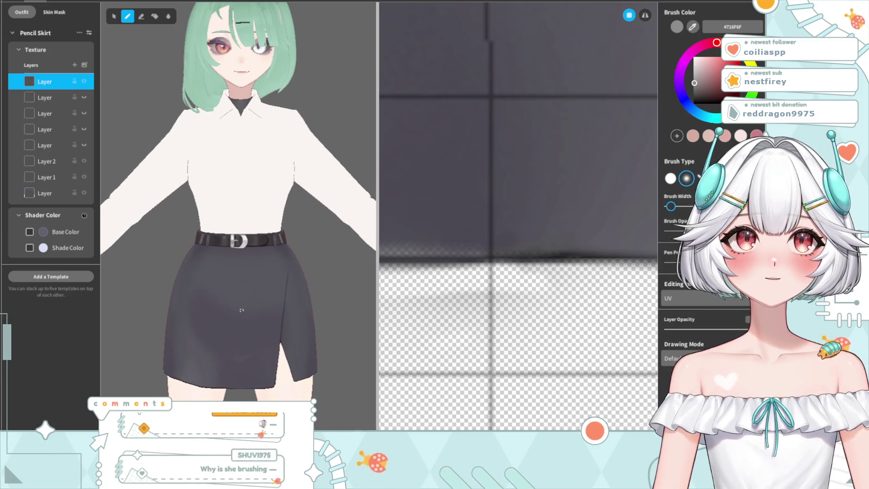
# Step: Zoom and orbit to a three-quarter view of the skirt's wrap overlap, slit and hem
pyautogui.scroll(2, 242, 307)
pyautogui.scroll(1, 242, 310)
pyautogui.scroll(1, 247, 299)
pyautogui.scroll(1, 252, 289)
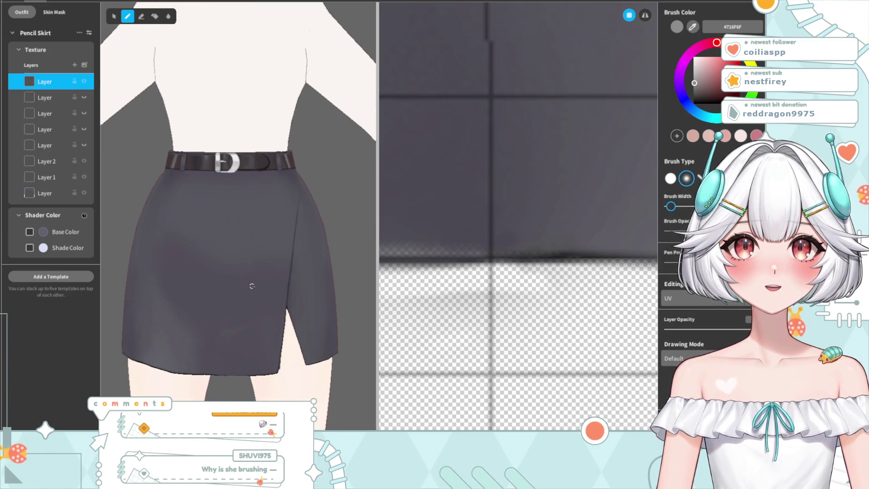
pyautogui.moveTo(164, 321)
pyautogui.mouseDown(button='right')
pyautogui.moveTo(187, 307)
pyautogui.moveTo(212, 316)
pyautogui.moveTo(181, 323)
pyautogui.moveTo(190, 313)
pyautogui.mouseUp(button='right')
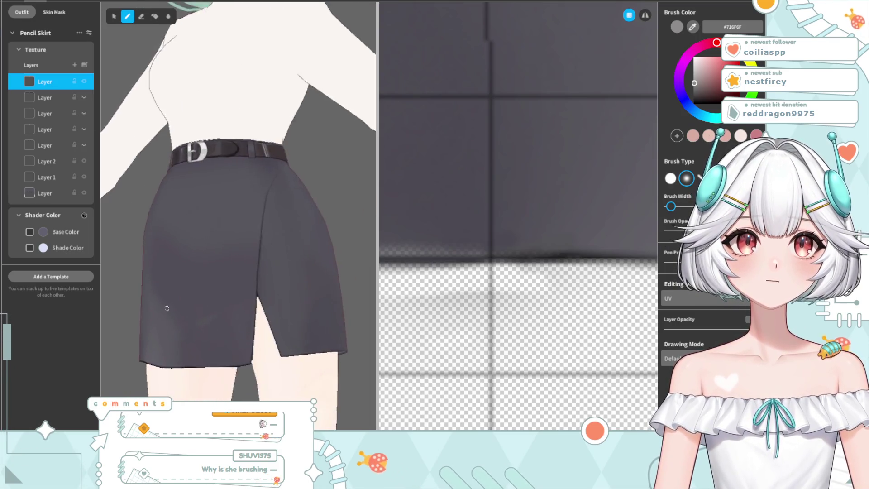
pyautogui.scroll(-3, 190, 313)
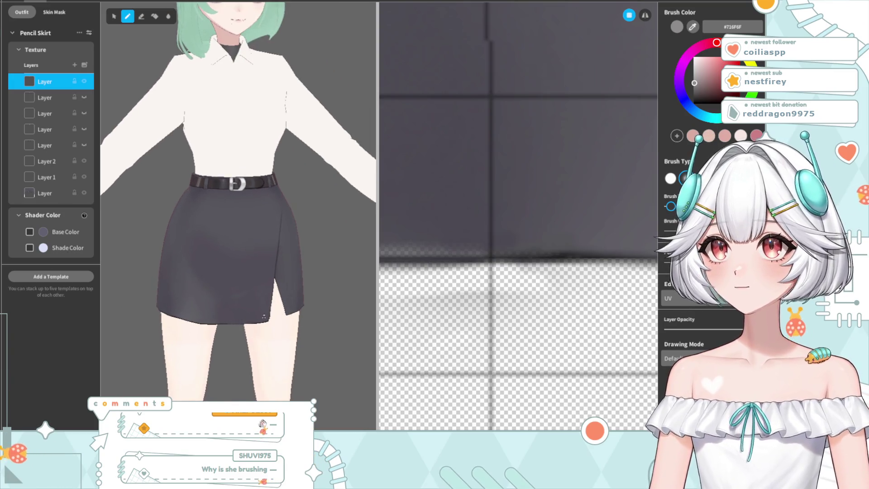
pyautogui.scroll(2, 260, 317)
pyautogui.scroll(2, 258, 312)
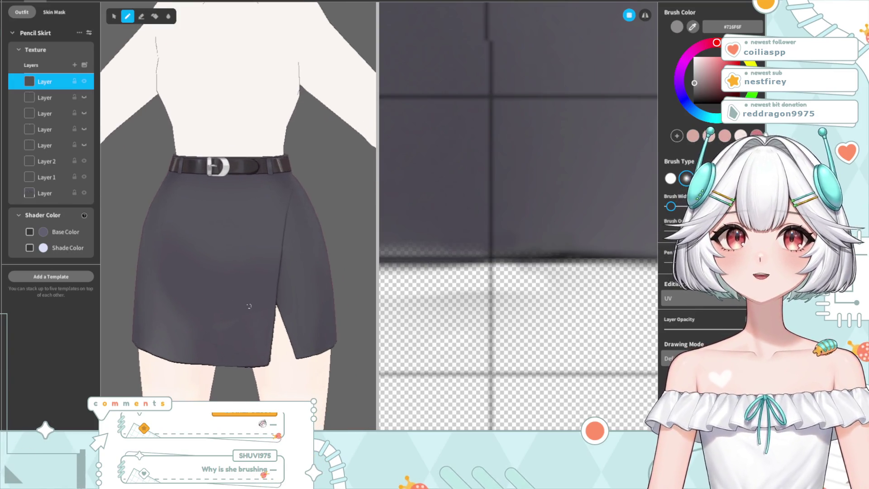
pyautogui.scroll(2, 258, 304)
pyautogui.moveTo(262, 305)
pyautogui.mouseDown(button='middle')
pyautogui.moveTo(158, 82)
pyautogui.moveTo(249, 277)
pyautogui.mouseUp(button='middle')
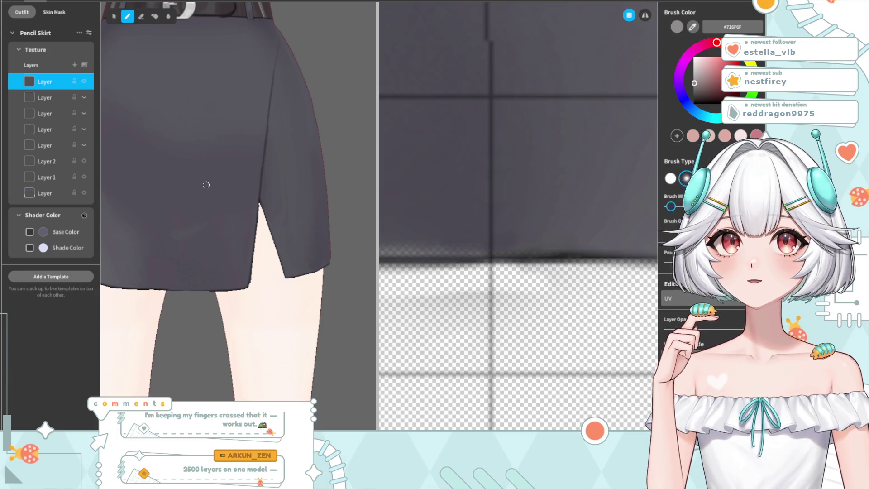
pyautogui.moveTo(186, 174); pyautogui.dragTo(202, 218, button='middle')
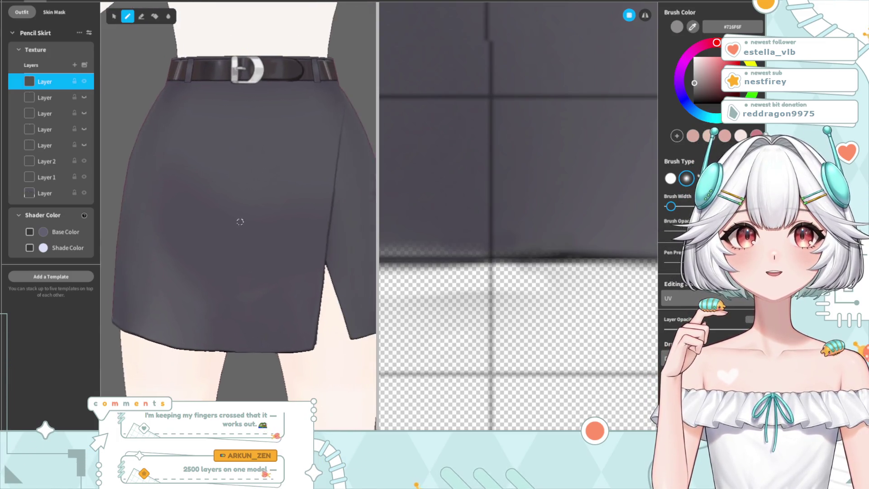
pyautogui.scroll(-2, 201, 219)
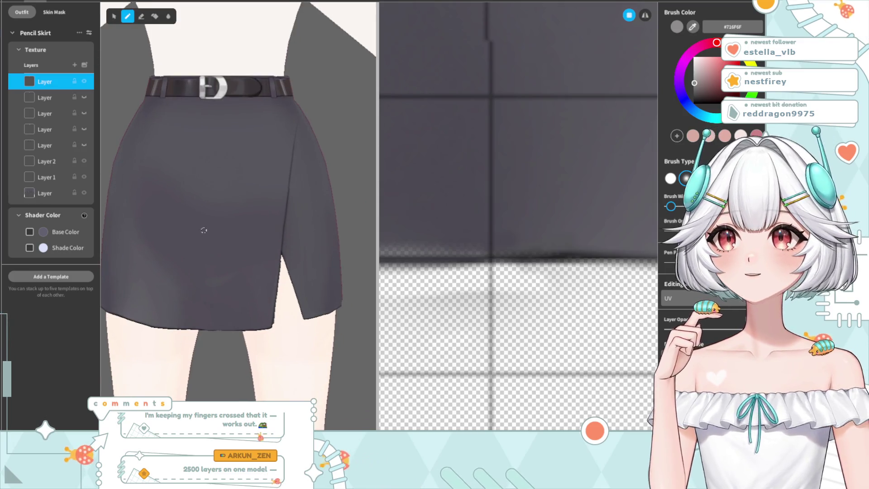